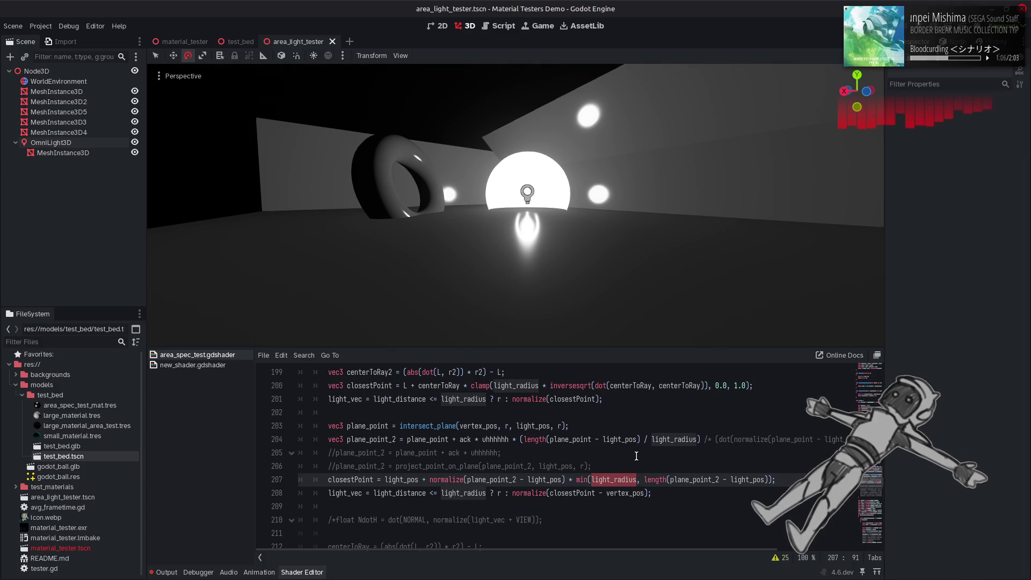
Test a *10.5 multiplier on line 207 and r2 on line 203, then revert both
text(*10)
text(.5)
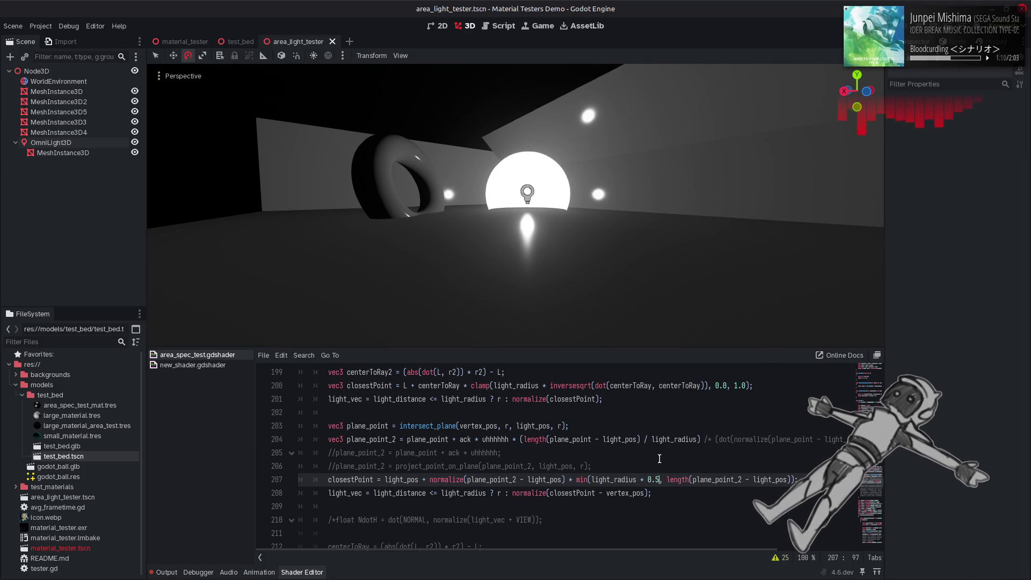
key(BackSpace)
key(BackSpace)
key(BackSpace)
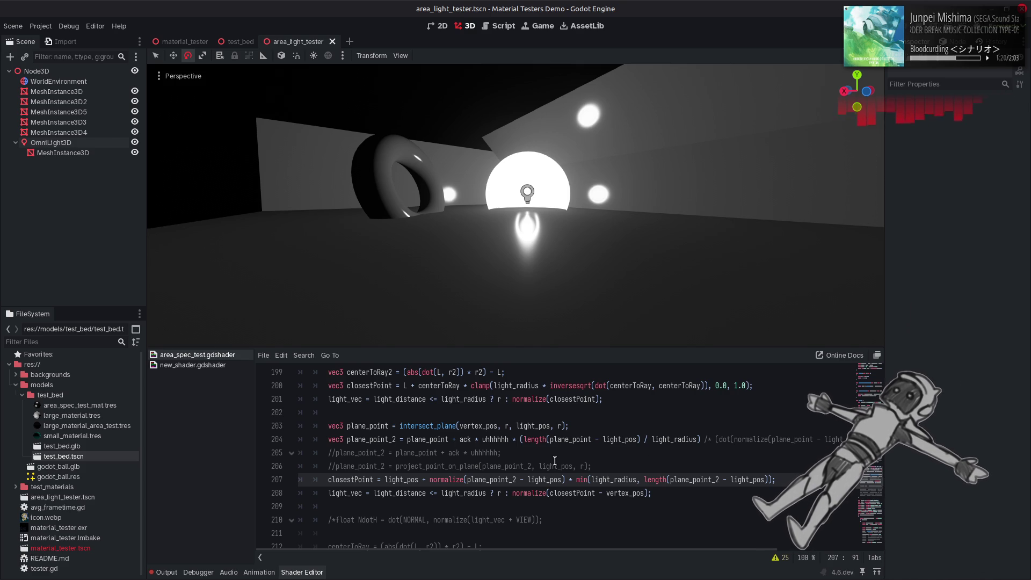
click(508, 426)
text(2)
key(ctrl+s)
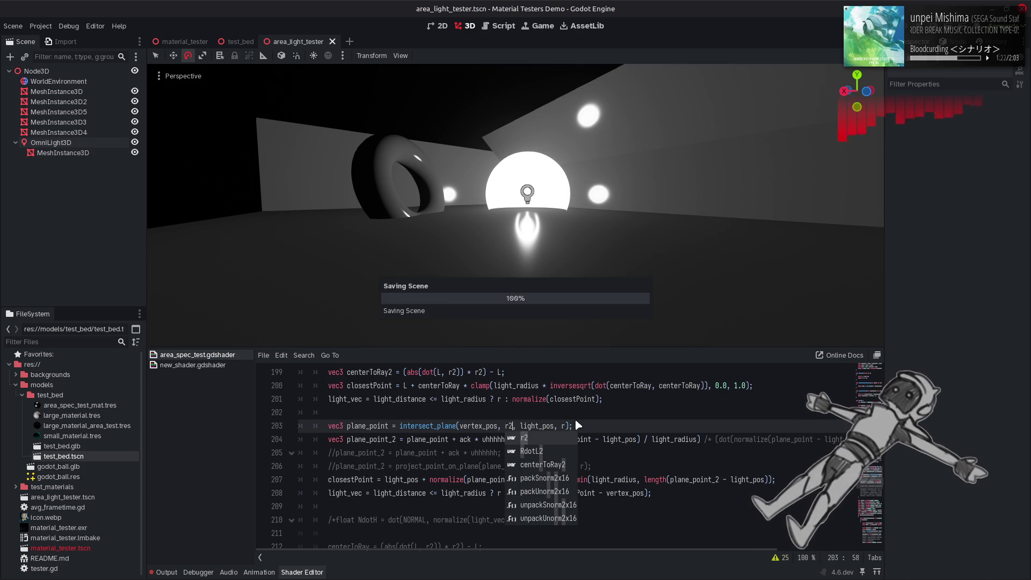
key(BackSpace)
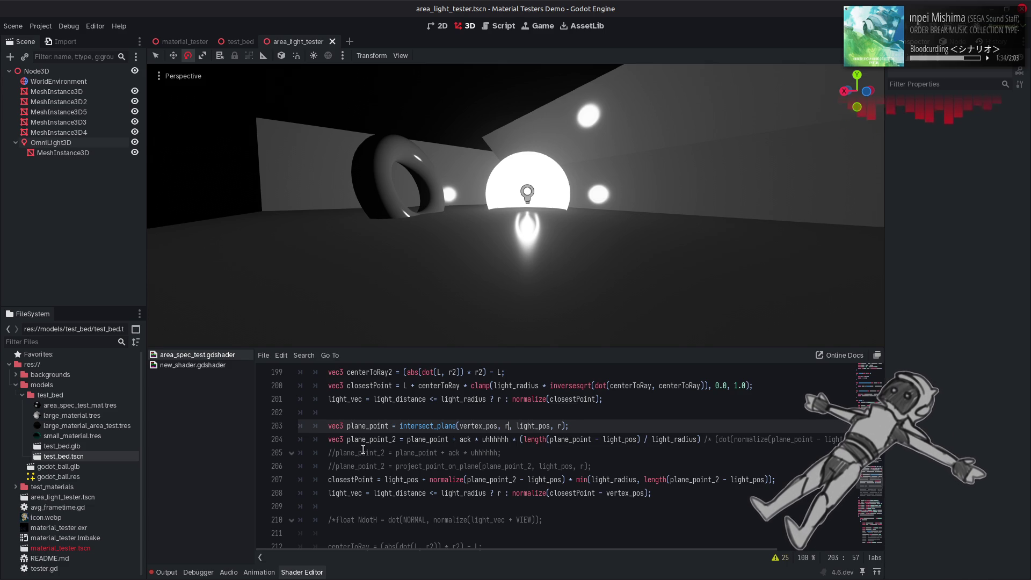
Uncomment the plane_point_2 assignment on line 205, toggling its comment to compare highlights
click(340, 452)
key(Home)
key(Delete)
key(Delete)
key(ctrl+s)
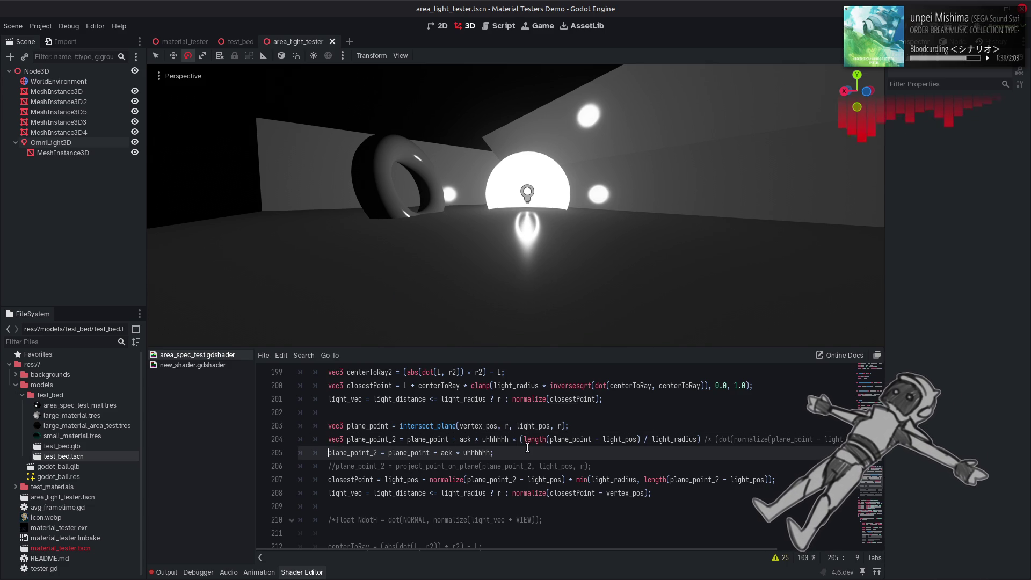
key(ctrl+k)
key(ctrl+k)
key(ctrl+k)
key(ctrl+k)
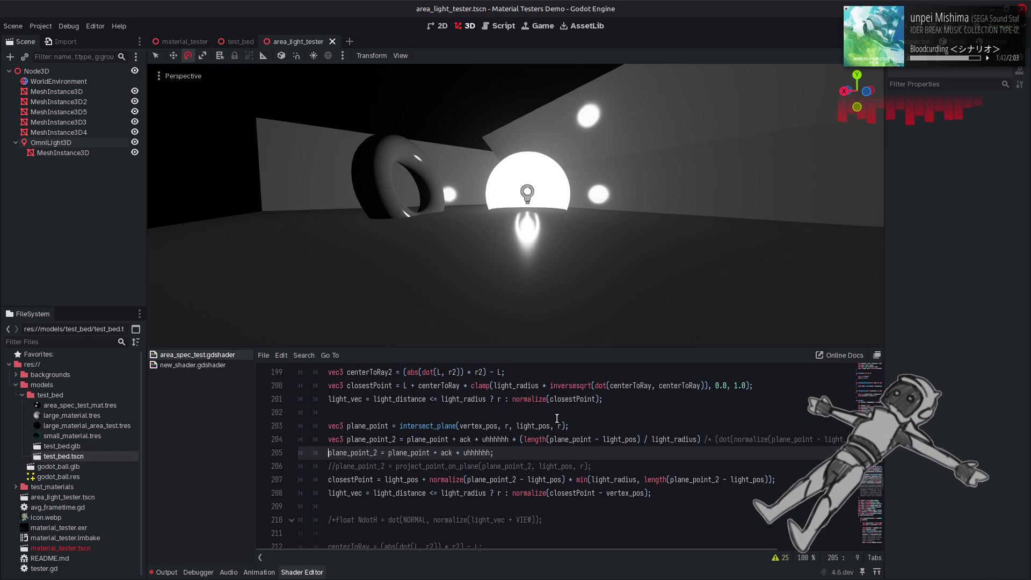
key(ctrl+k)
key(ctrl+s)
key(ctrl+k)
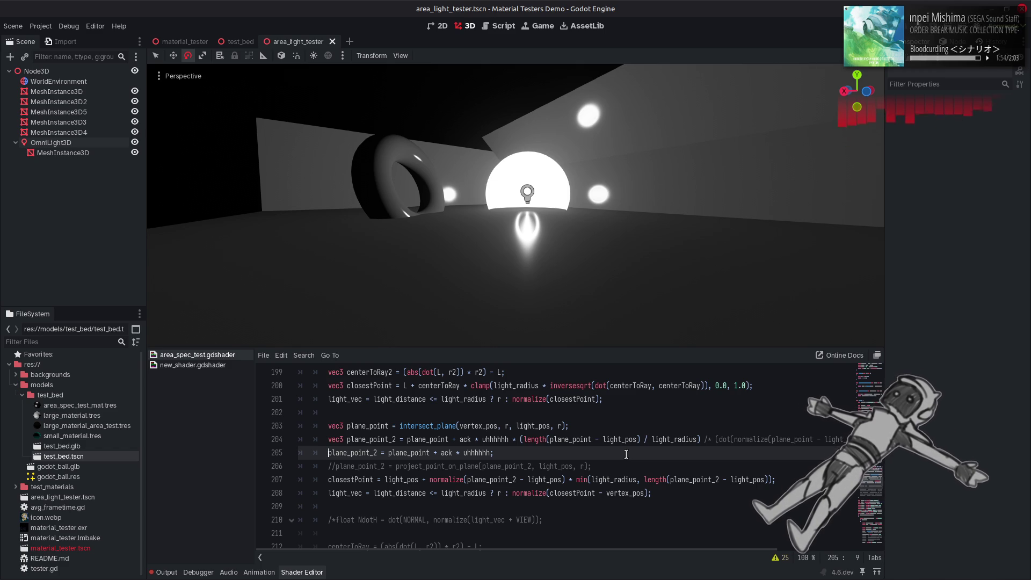
Test length2 in place of length on line 207, then return to length
click(670, 480)
text(2)
key(ctrl+s)
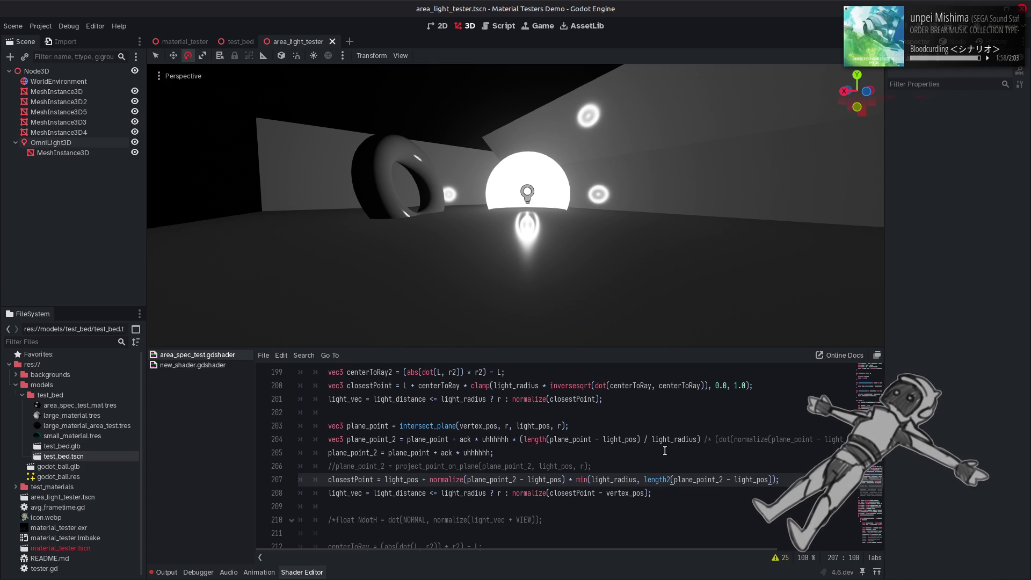
key(BackSpace)
key(ctrl+s)
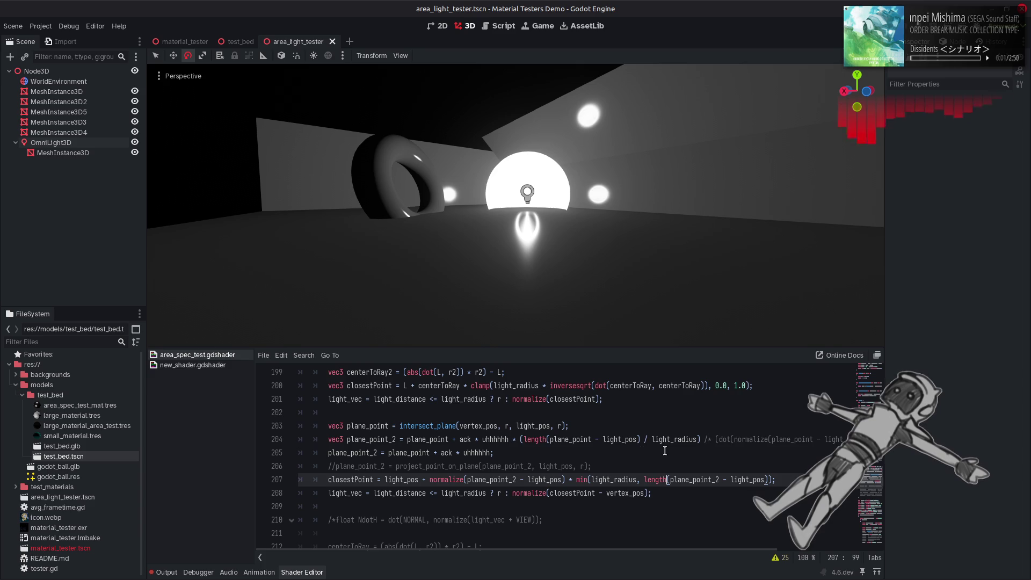
Comment out line 205 and make line 207's length() measure plane_point - light_pos
click(544, 453)
key(Home)
text(//)
key(ctrl+s)
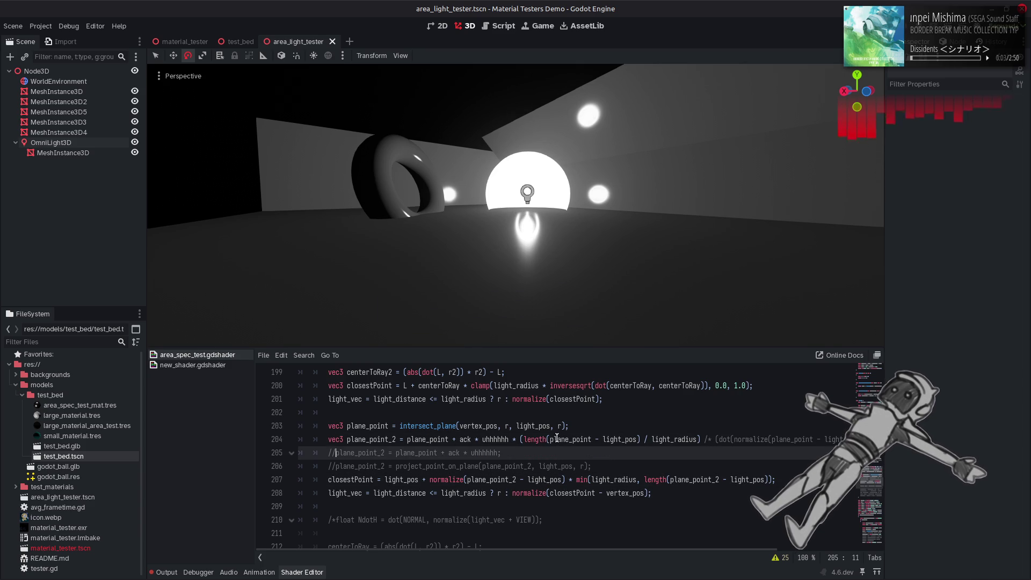
click(724, 485)
key(BackSpace)
key(BackSpace)
Test length2 and a sqrt() wrapper on line 207's length term, then undo both
click(671, 478)
text(2)
key(ctrl+s)
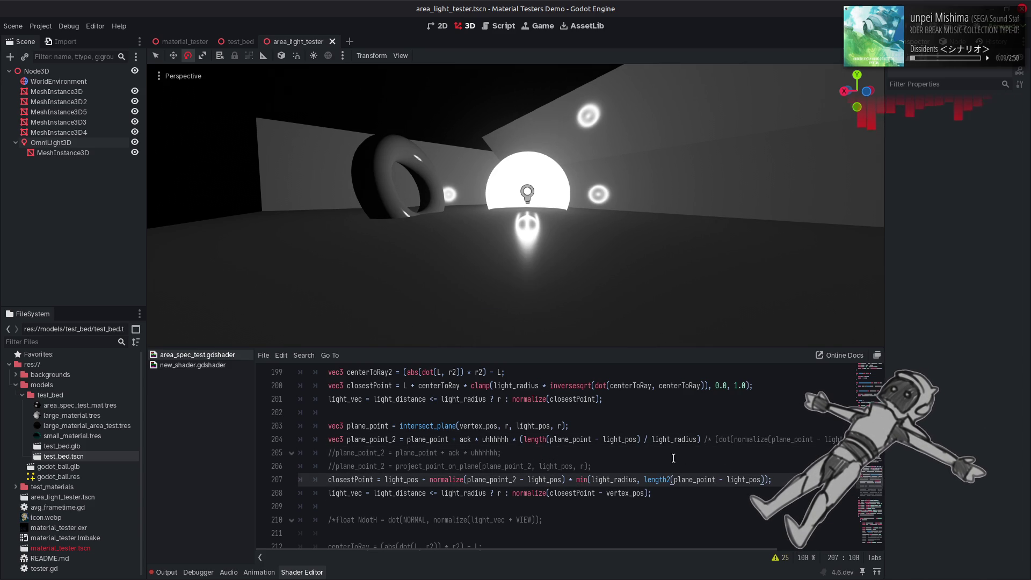
key(BackSpace)
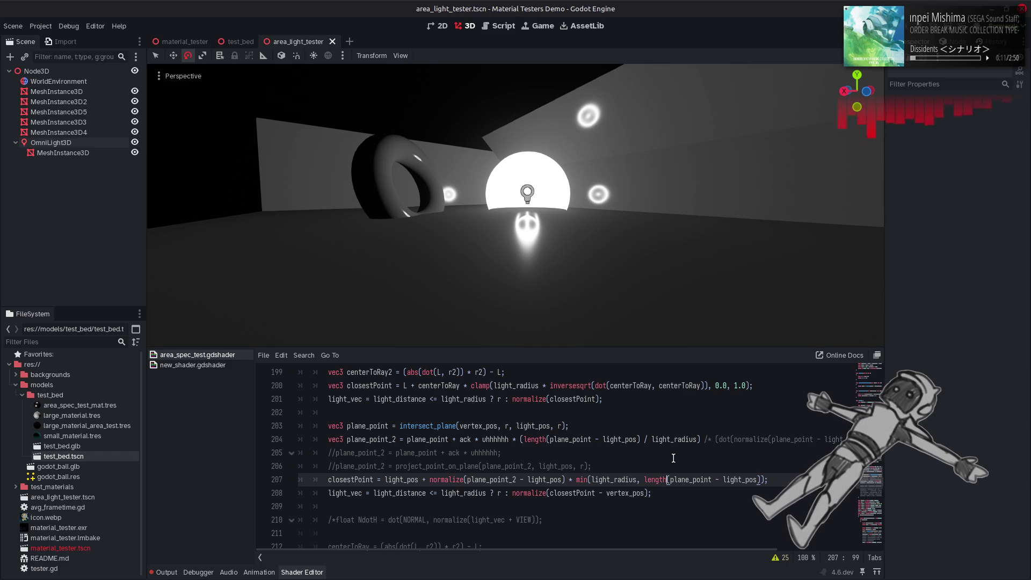
click(644, 481)
text(sqrt()
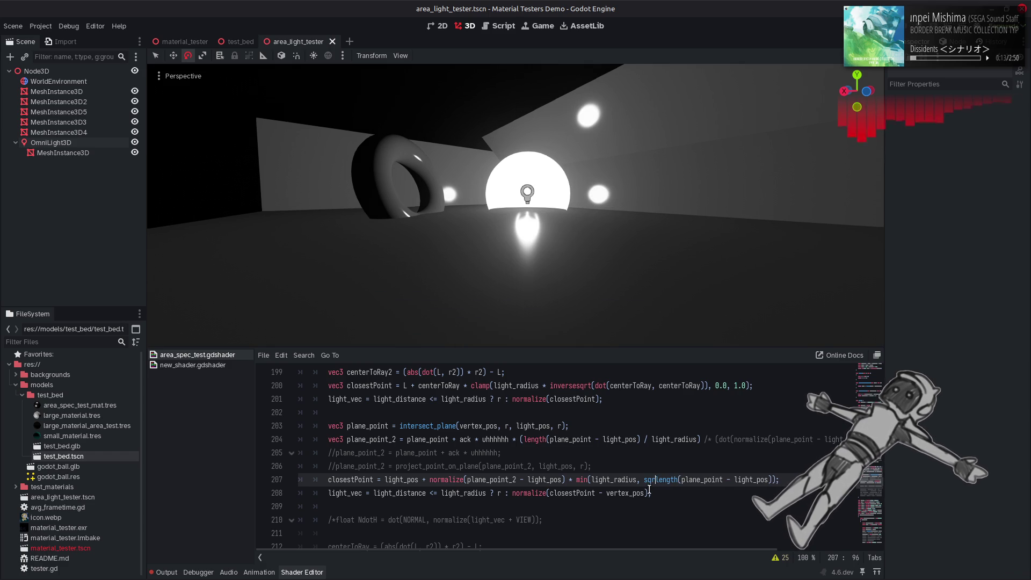
click(780, 480)
text())
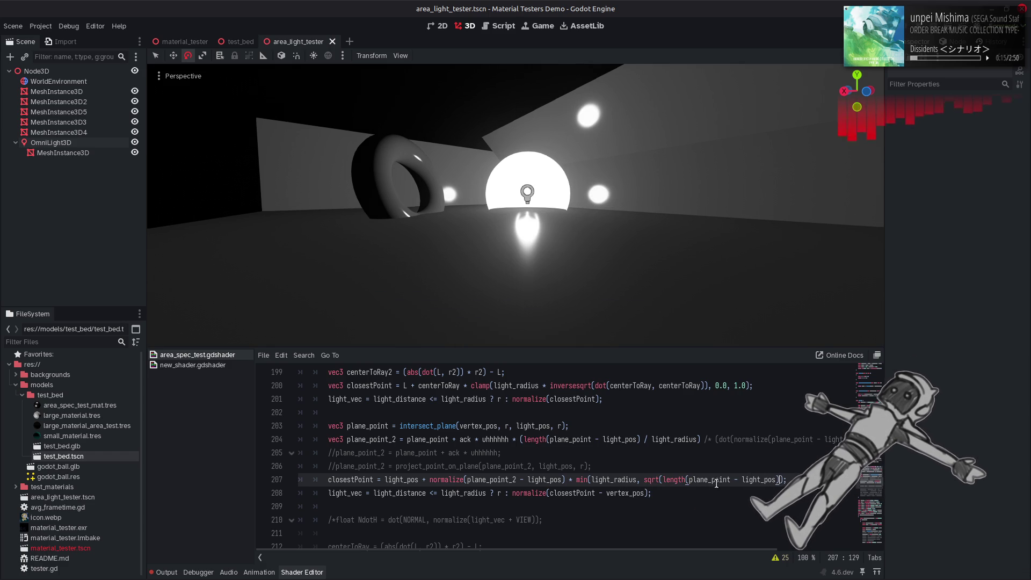
key(ctrl+s)
key(ctrl+z)
key(ctrl+z)
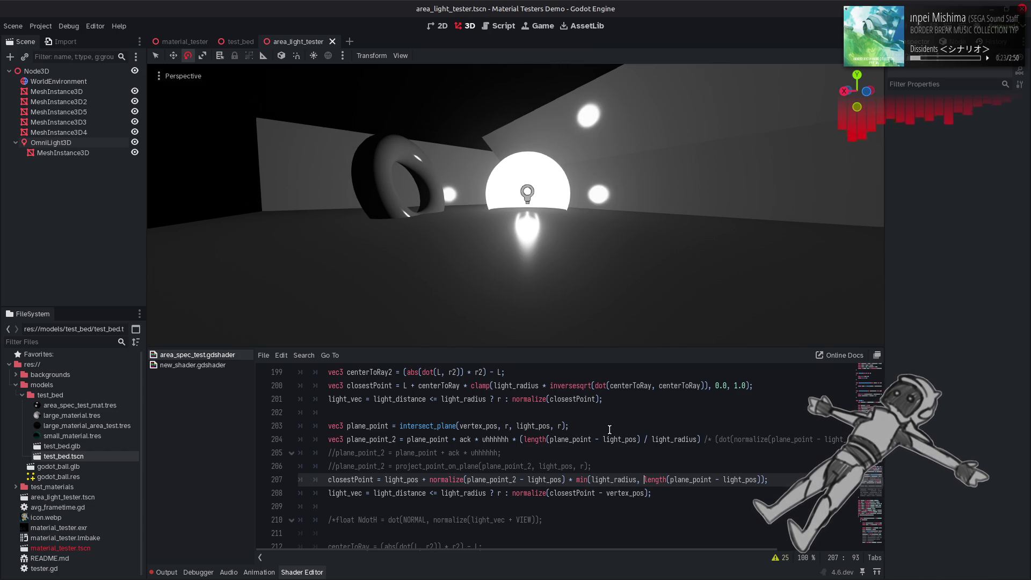
Replace line 207's min() expression with light_radius plus a semicolon, testing a 0.5 multiplier
double_click(623, 479)
key(ctrl+c)
drag(763, 480, 576, 482)
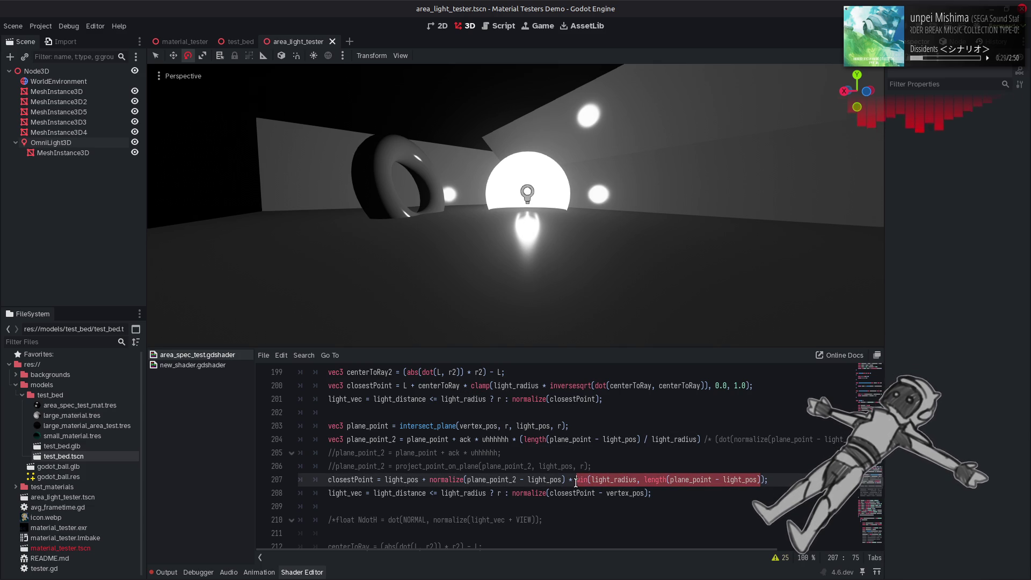
key(ctrl+v)
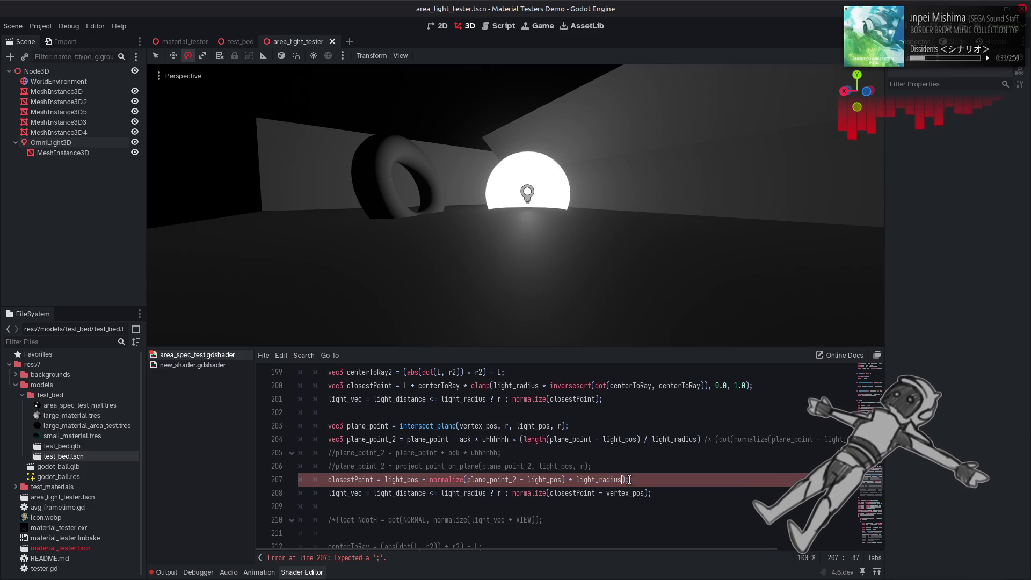
key(ctrl+s)
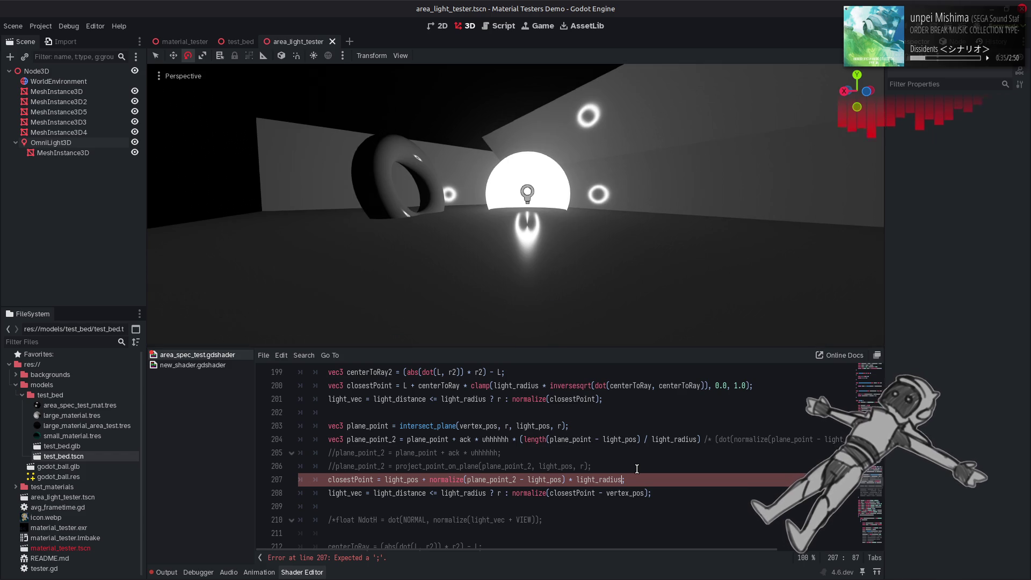
text(;)
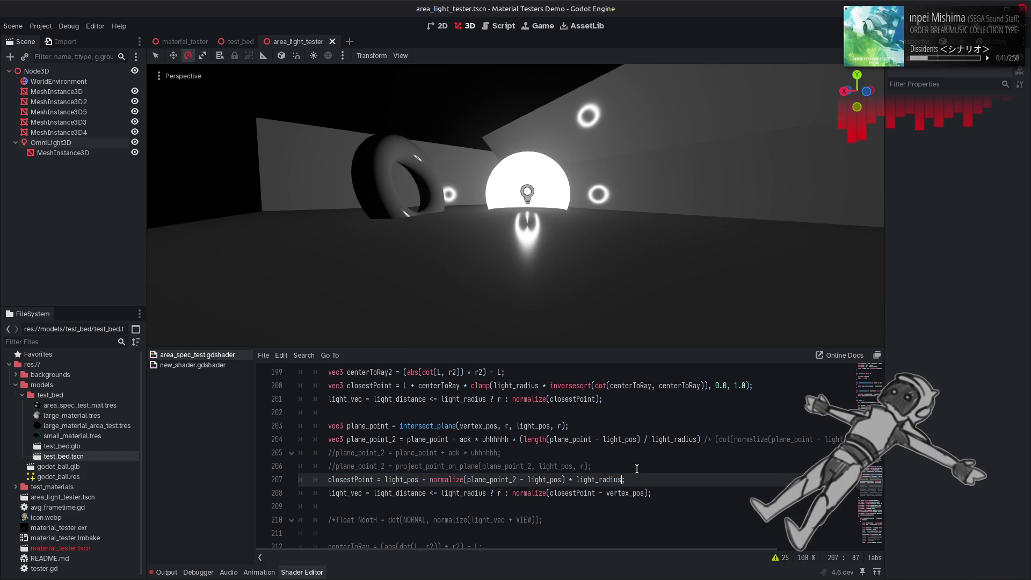
text(* 0.5)
key(ctrl+s)
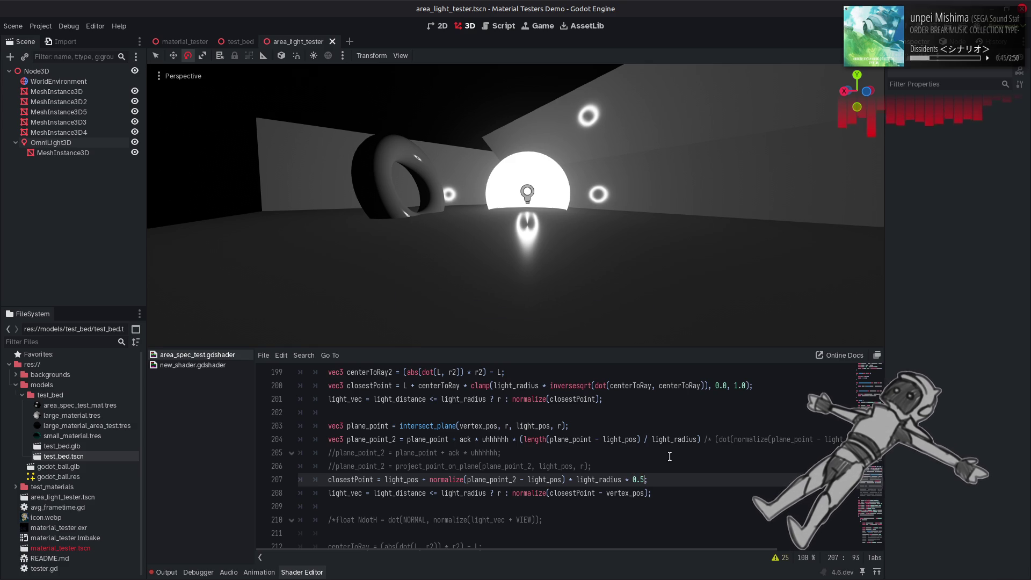
key(ctrl+s)
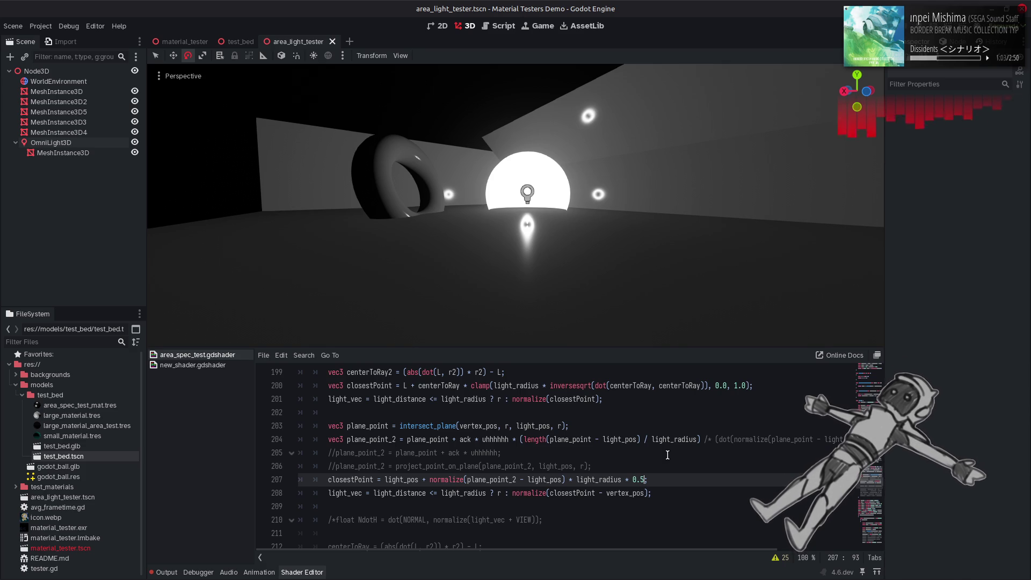
Test dropping the _2 suffix from plane_point_2 on line 207, then restore it
click(516, 479)
key(BackSpace)
key(BackSpace)
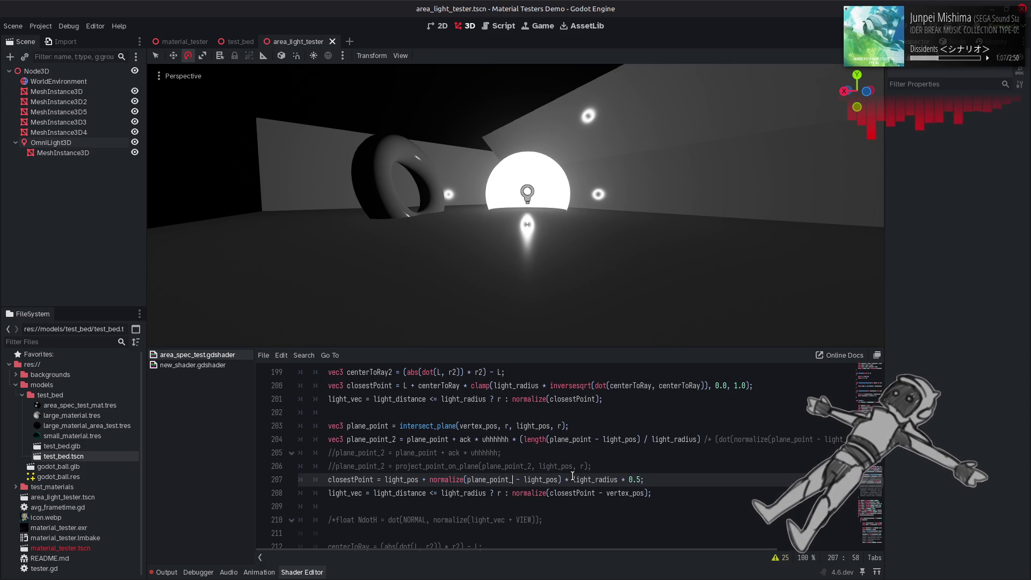
key(ctrl+s)
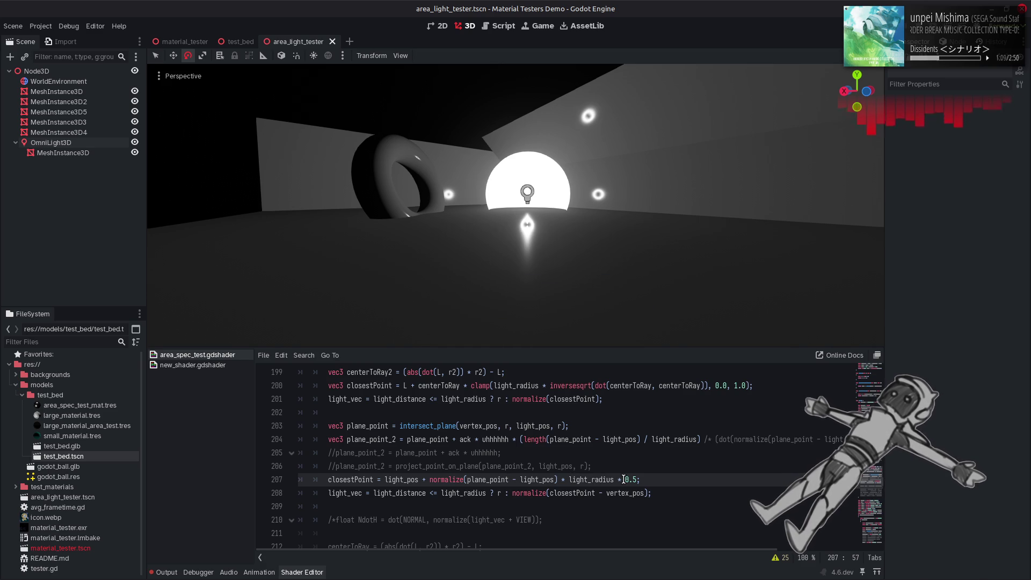
text(_2)
key(ctrl+s)
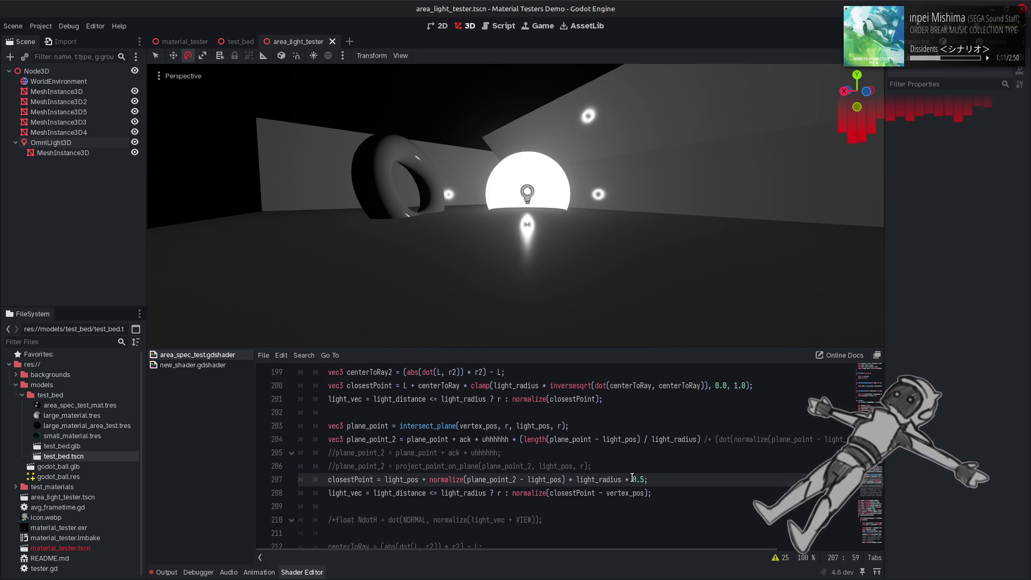
Try a 0.9 multiplier, then restore the min() clamp measuring plane_point - light_pos
click(644, 479)
key(BackSpace)
text(9)
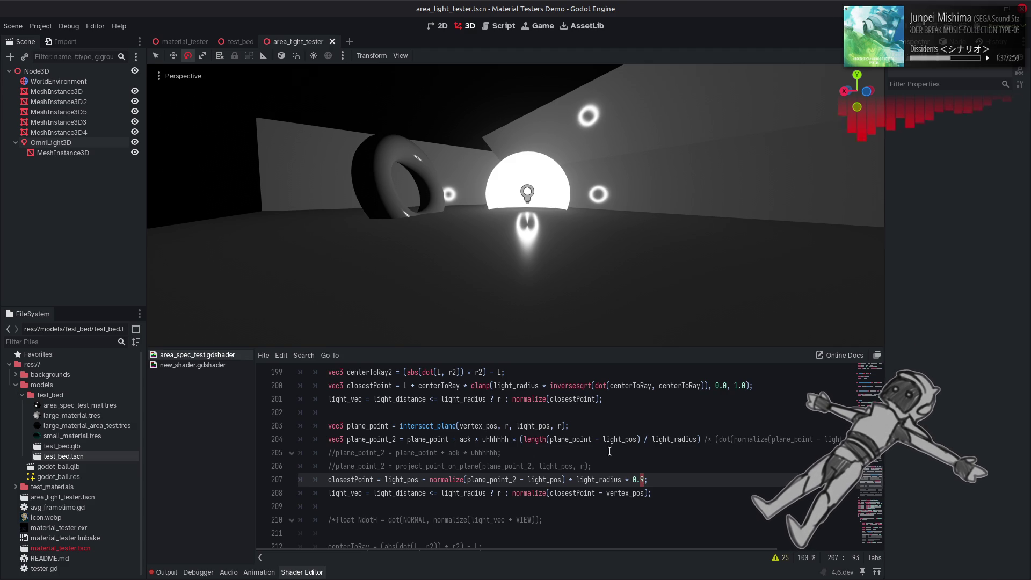
key(BackSpace)
key(BackSpace)
key(BackSpace)
key(ctrl+s)
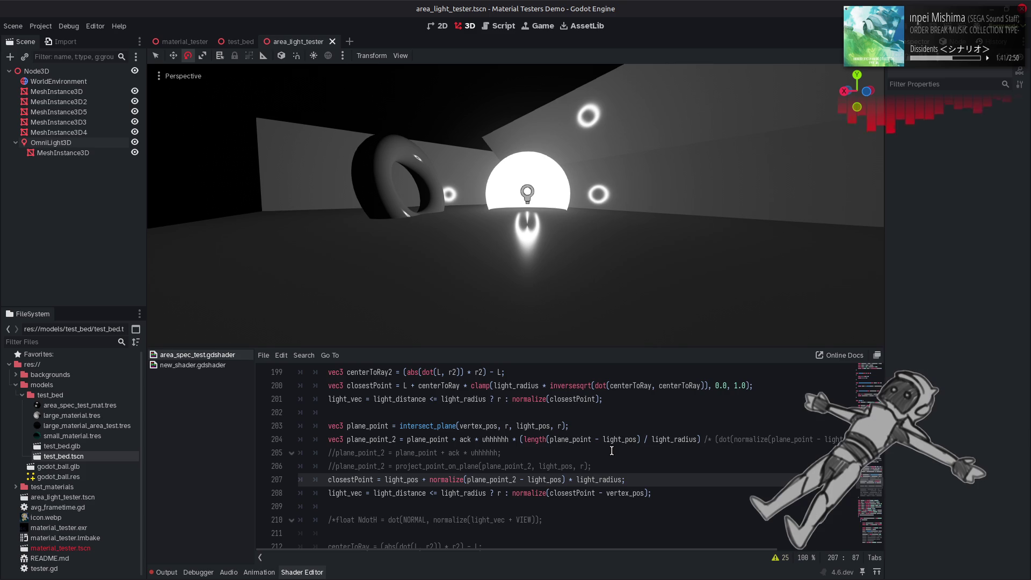
key(ctrl+z)
key(ctrl+z)
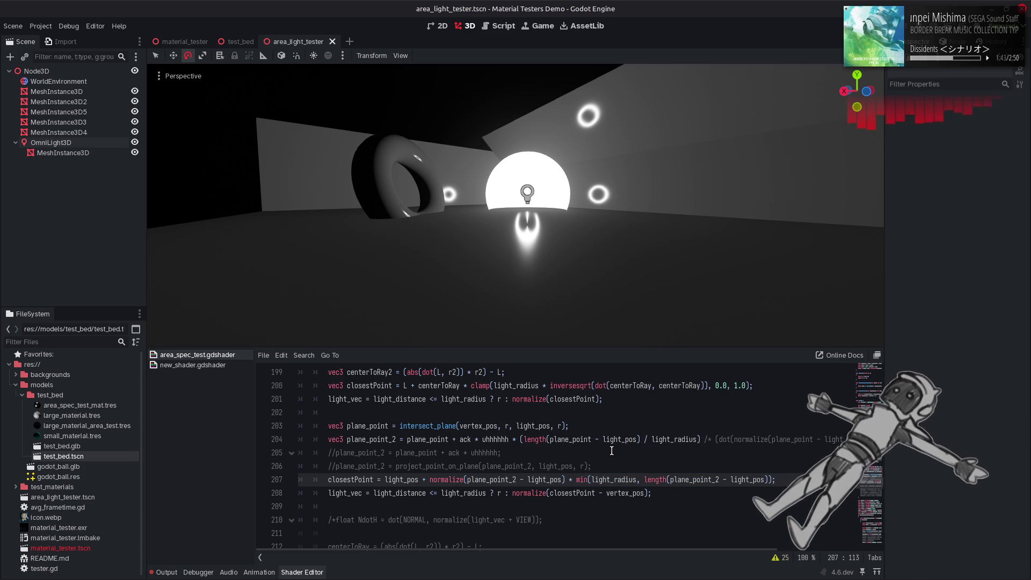
key(BackSpace)
key(BackSpace)
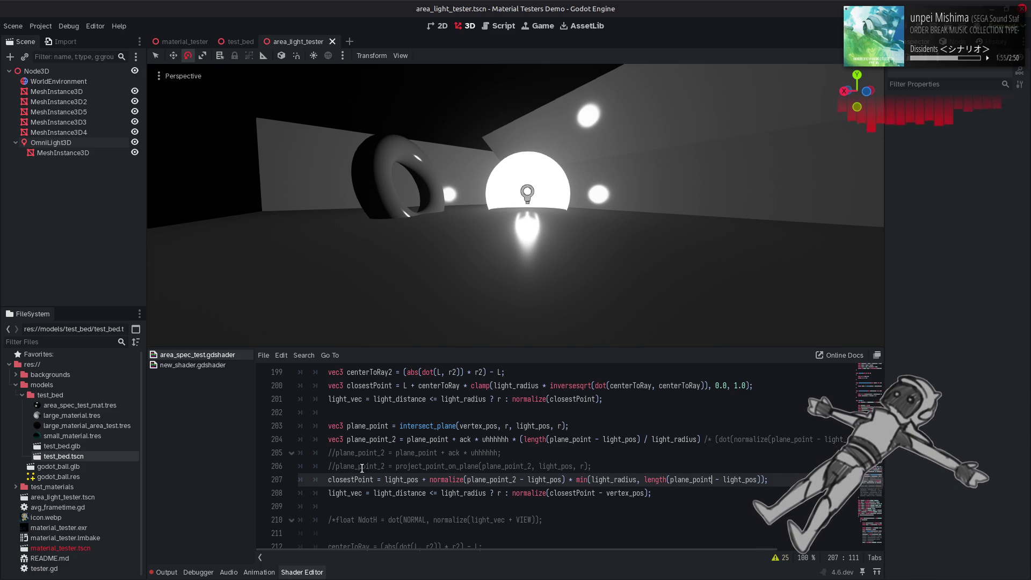
Uncomment line 206 and negate r, giving project_point_on_plane(plane_point_2, light_pos, -r)
click(340, 466)
key(ctrl+k)
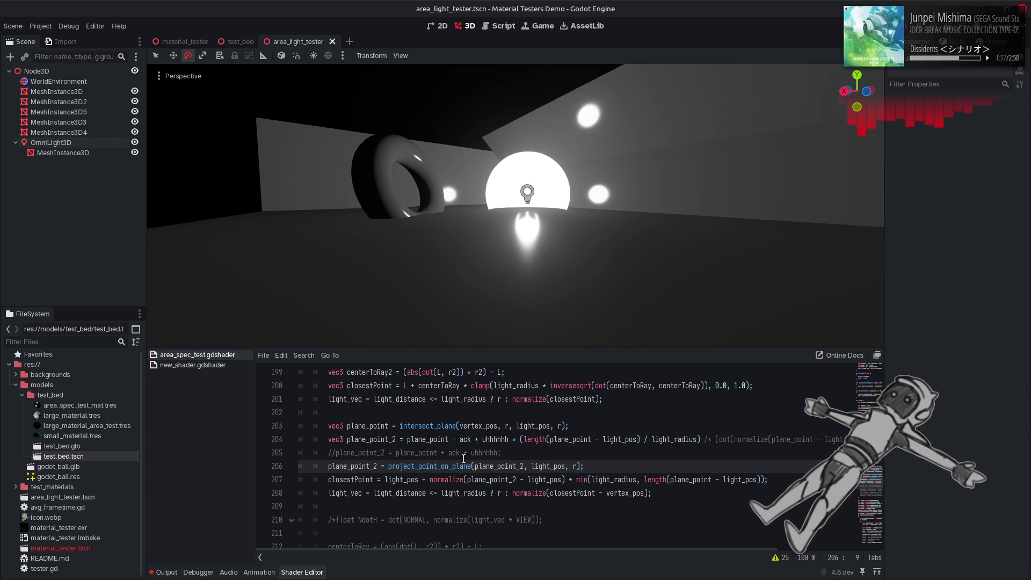
click(574, 466)
text(-)
key(ctrl+s)
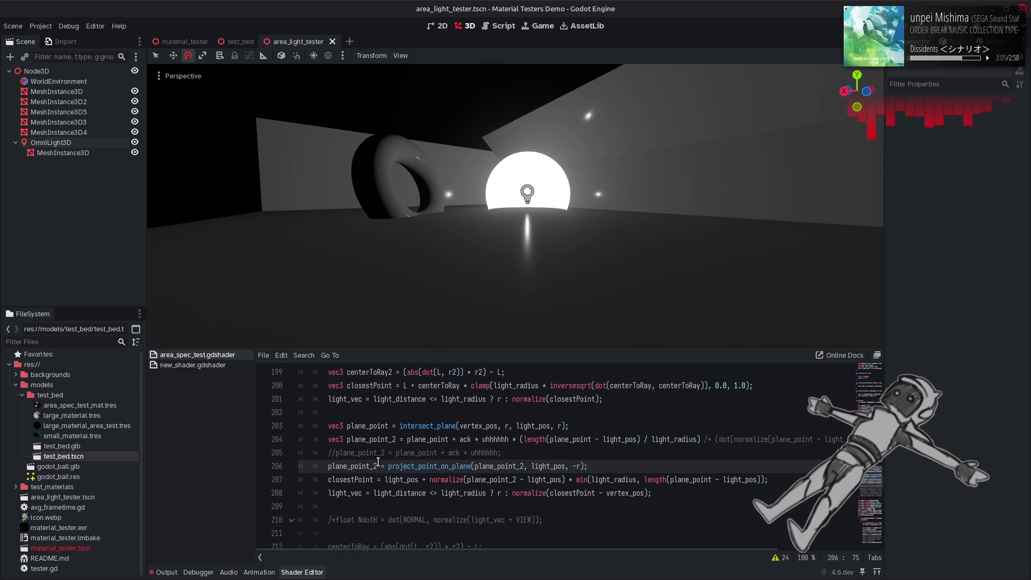
double_click(430, 466)
Find the project_point_on_plane definition and test * in project's return line, then undo it
key(ctrl+f)
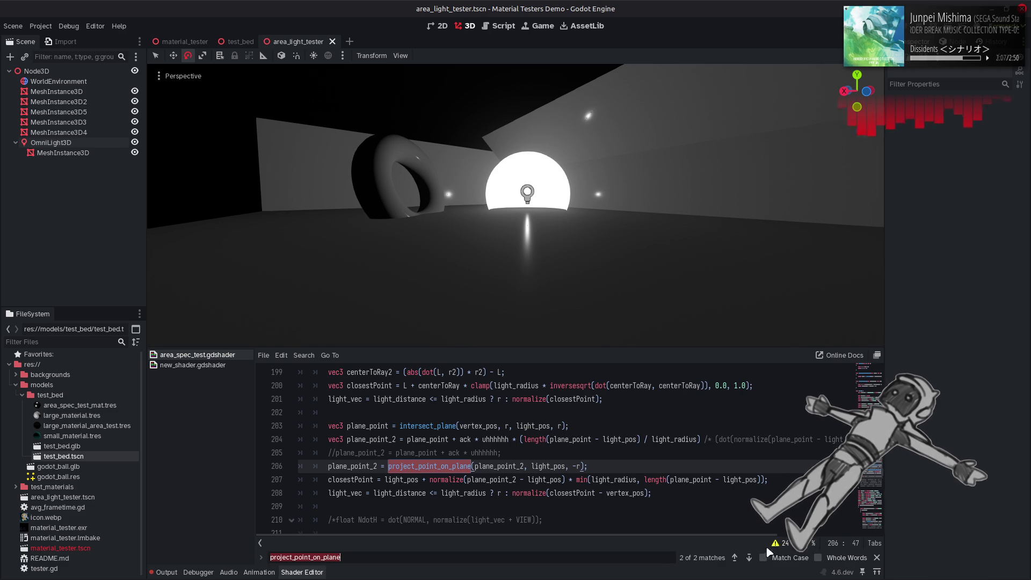
click(749, 559)
drag(344, 413, 370, 412)
key(BackSpace)
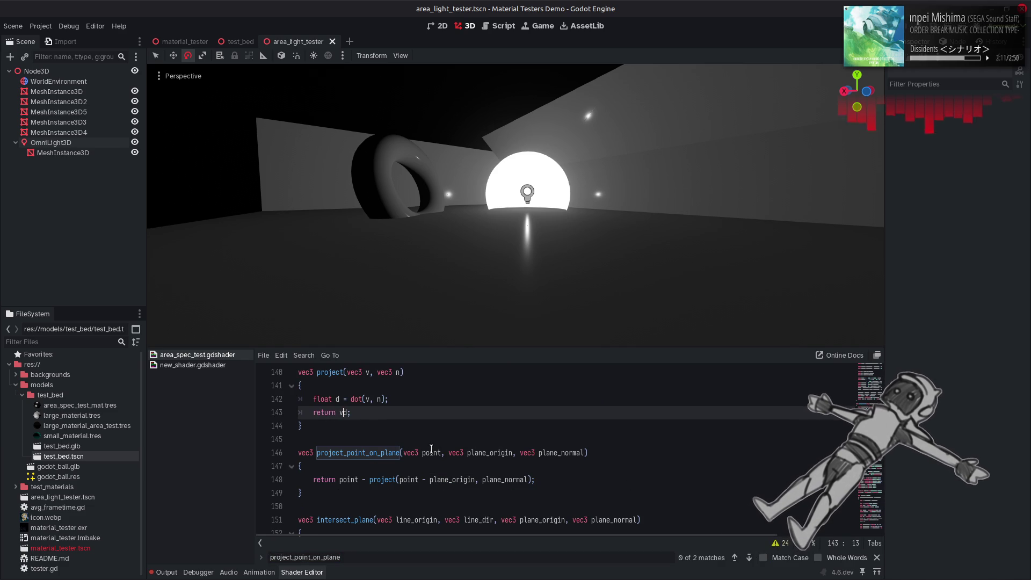
text(*)
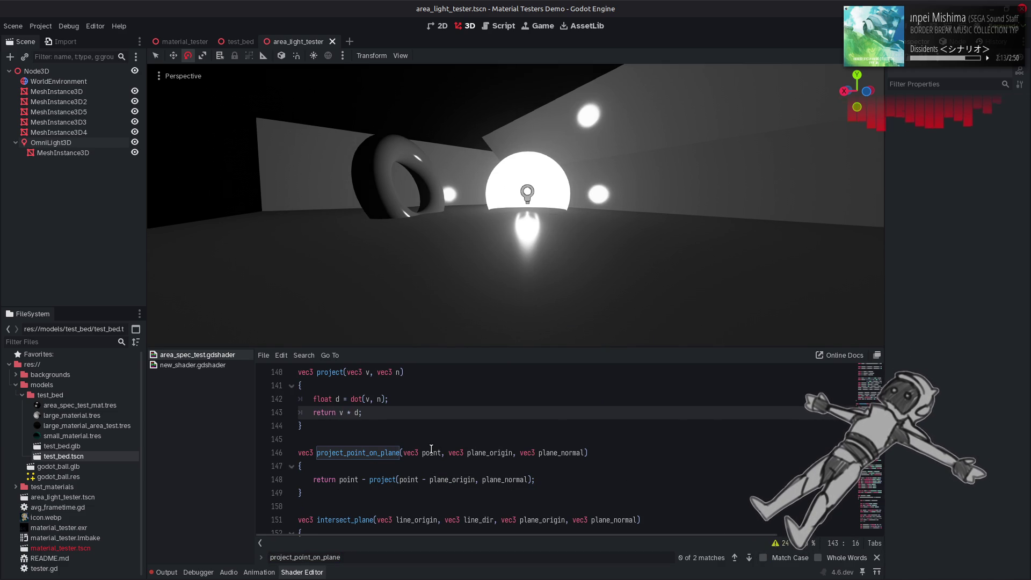
click(878, 558)
click(587, 437)
key(ctrl+z)
key(ctrl+z)
key(ctrl+z)
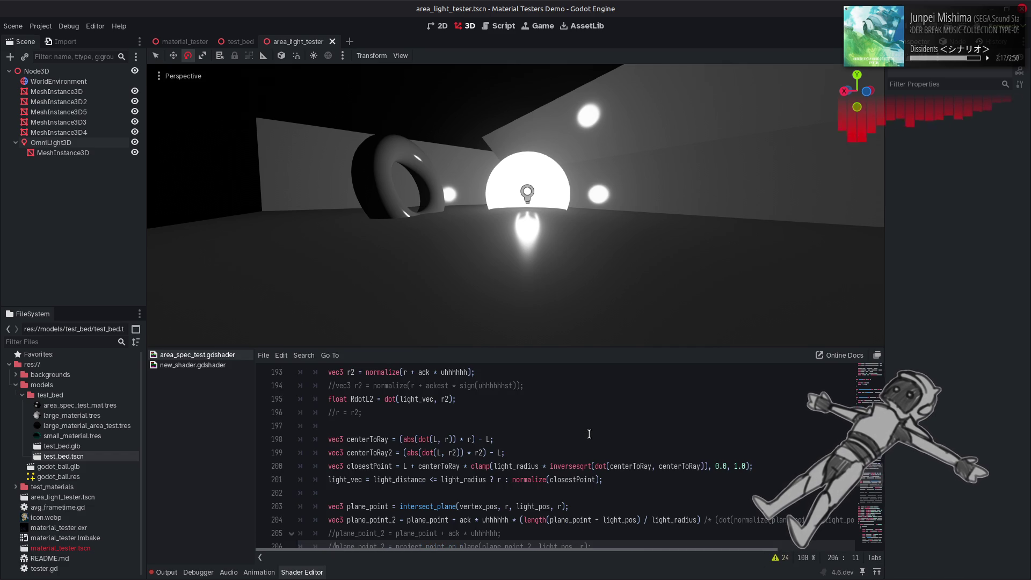
key(ctrl+z)
Negate r on line 206 and uncomment the ack offset line 205
click(582, 506)
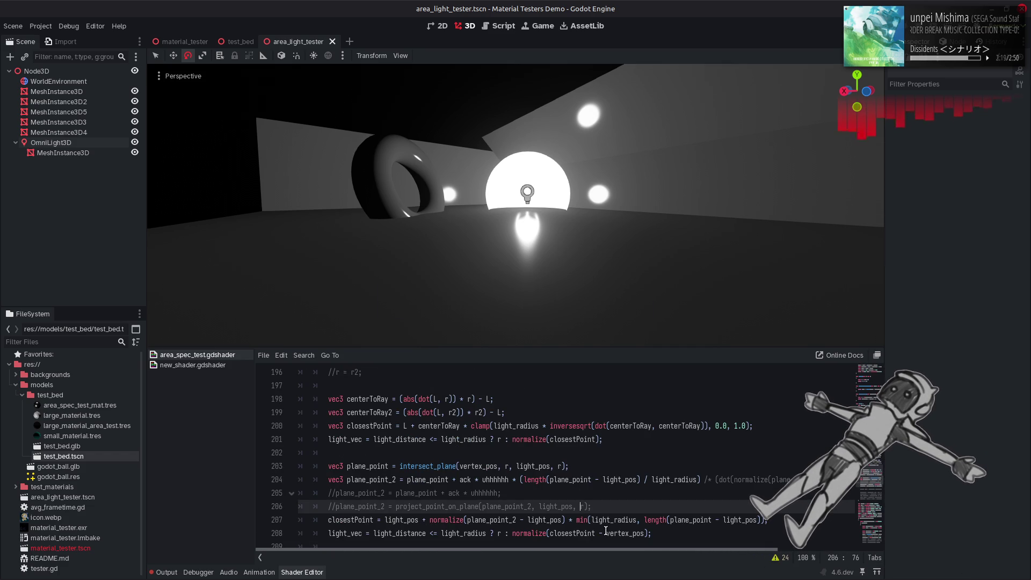
text(-)
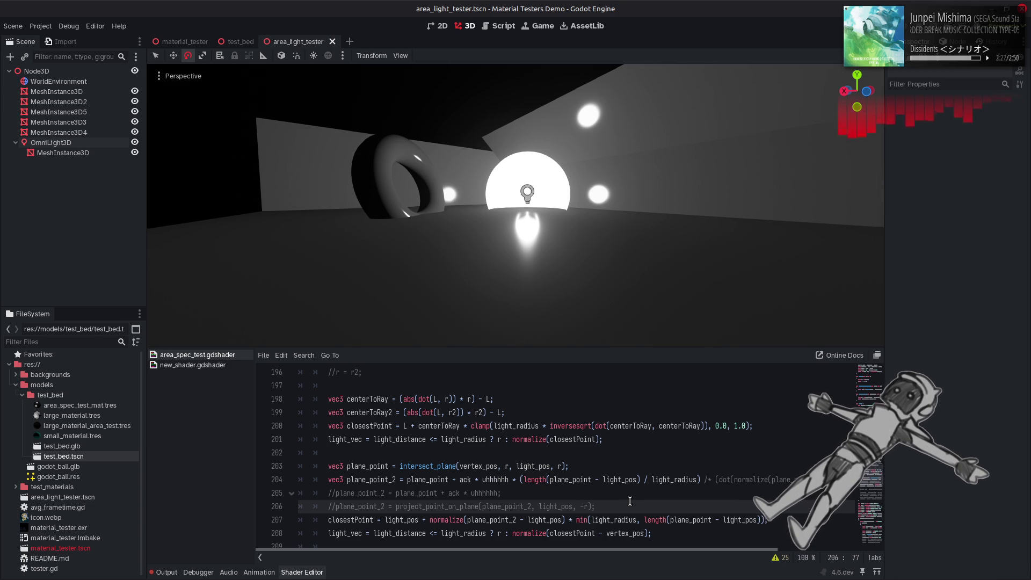
click(339, 493)
key(BackSpace)
key(BackSpace)
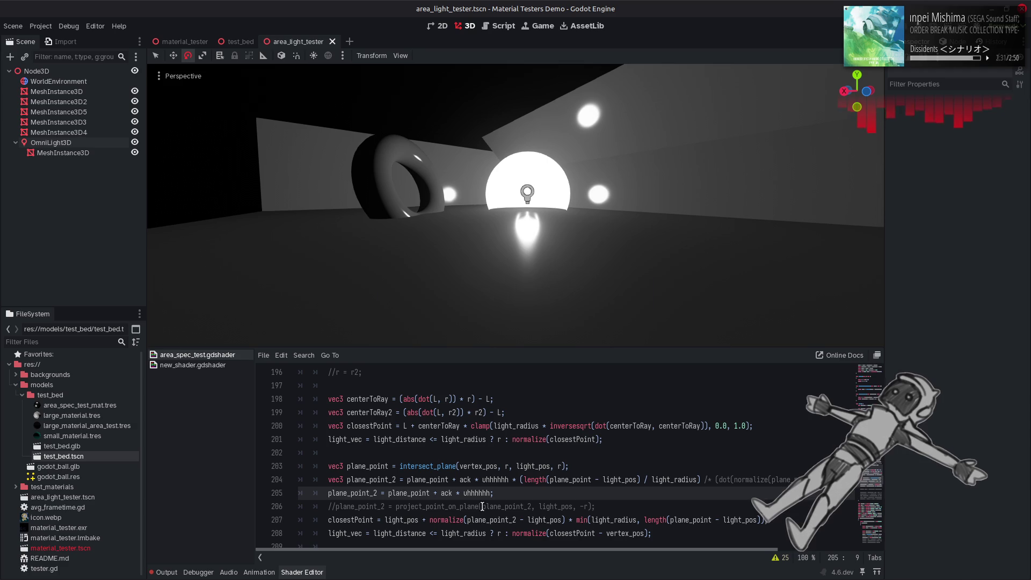
scroll(457, 451, up, 20)
scroll(434, 399, down, 5)
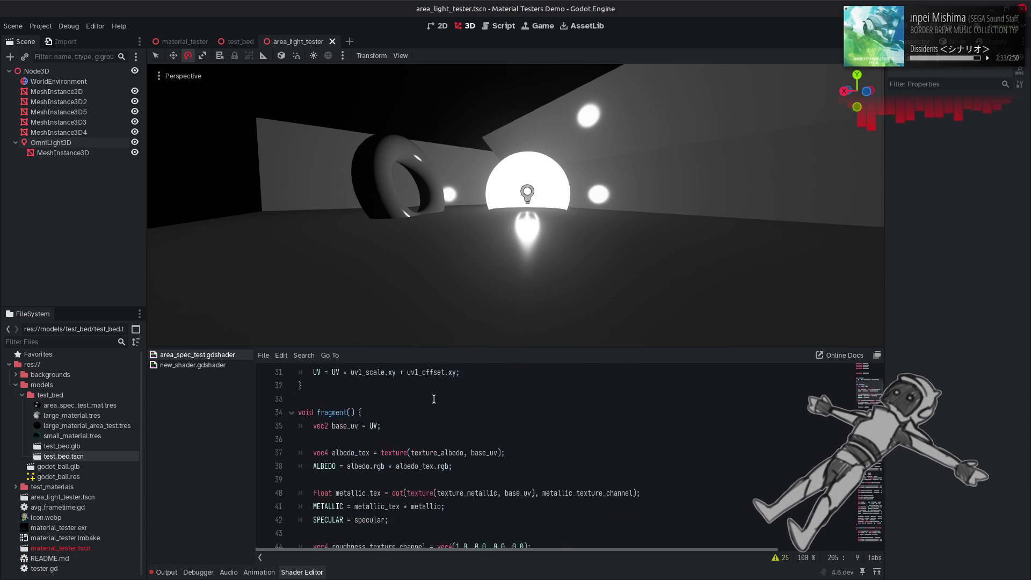
scroll(434, 399, down, 13)
scroll(434, 399, down, 16)
scroll(426, 420, down, 8)
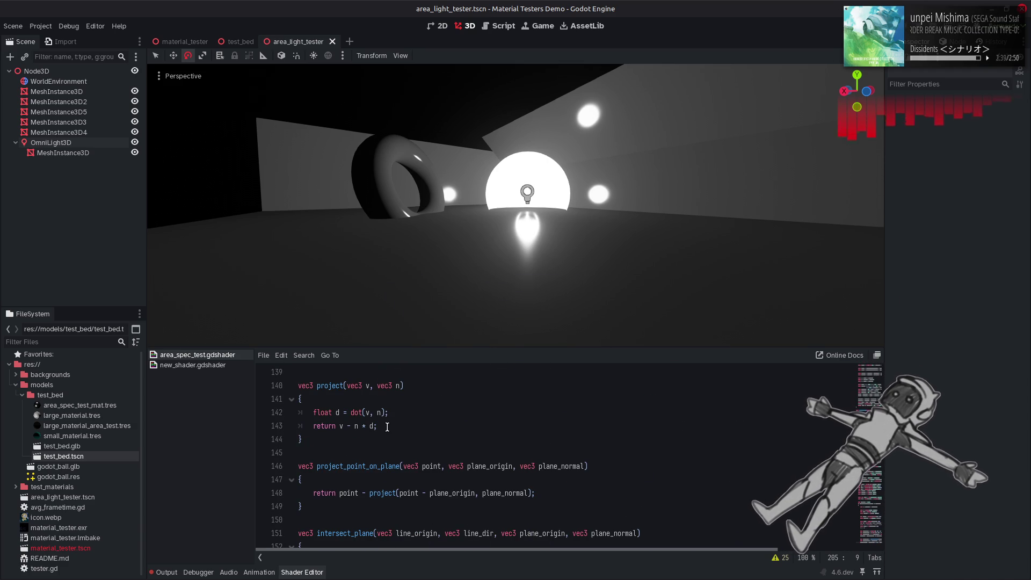
Copy the project function and paste a duplicate directly below it
double_click(383, 494)
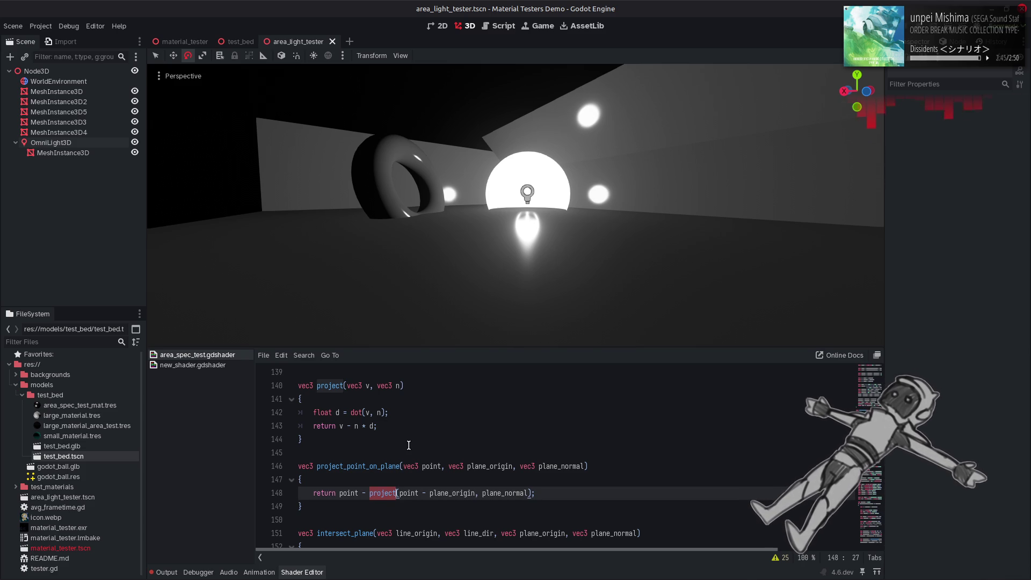
drag(329, 440, 298, 386)
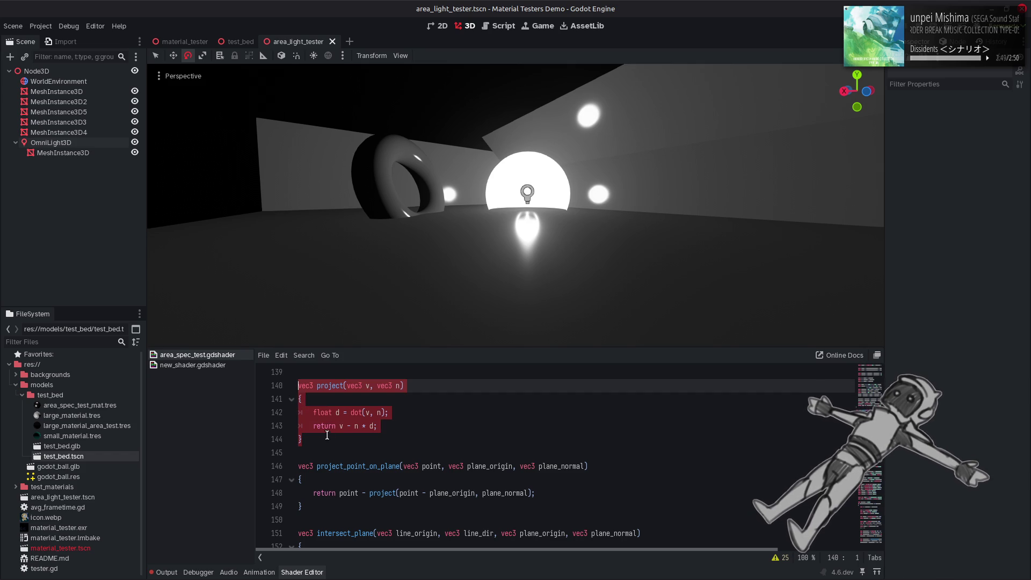
key(ctrl+c)
click(318, 453)
key(Return)
key(ctrl+v)
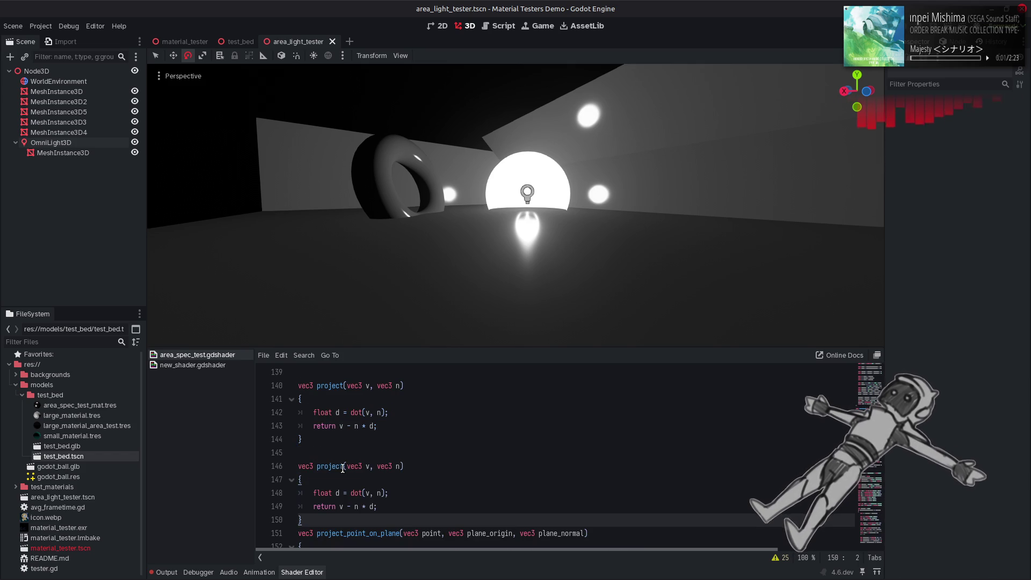
Rename the duplicate to project_but_not and make it return v * d
click(344, 466)
text(_bulb)
key(BackSpace)
key(BackSpace)
text(t_not)
scroll(357, 469, down, 1)
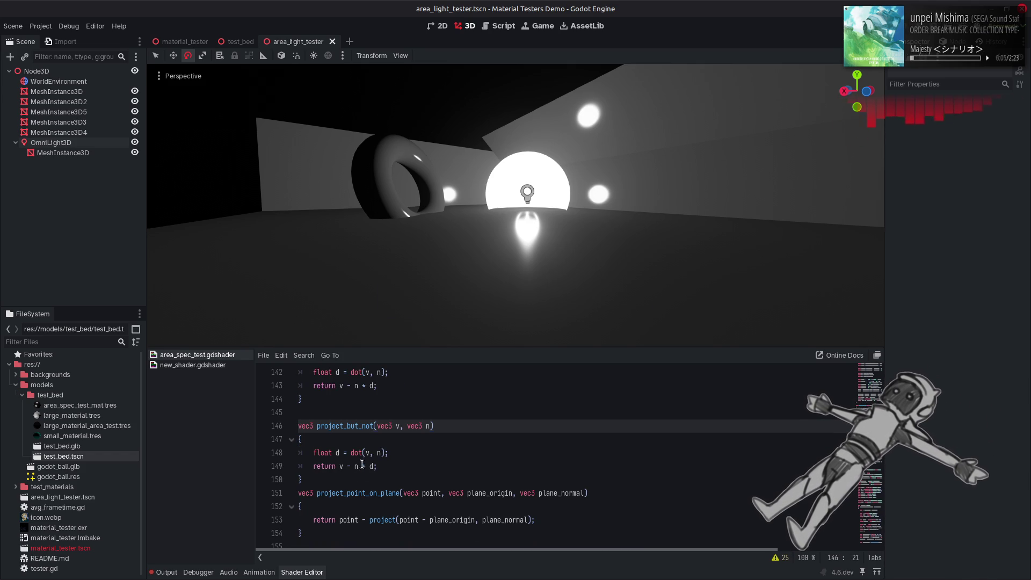
click(364, 467)
key(BackSpace)
key(BackSpace)
key(BackSpace)
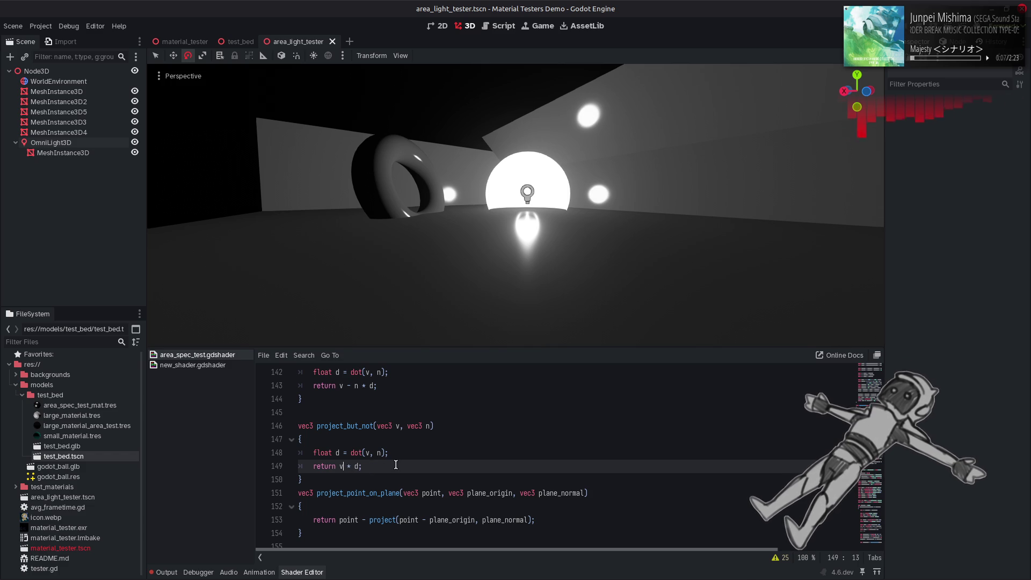
key(Up)
key(Up)
key(Up)
key(ctrl+Left)
key(ctrl+shift+Right)
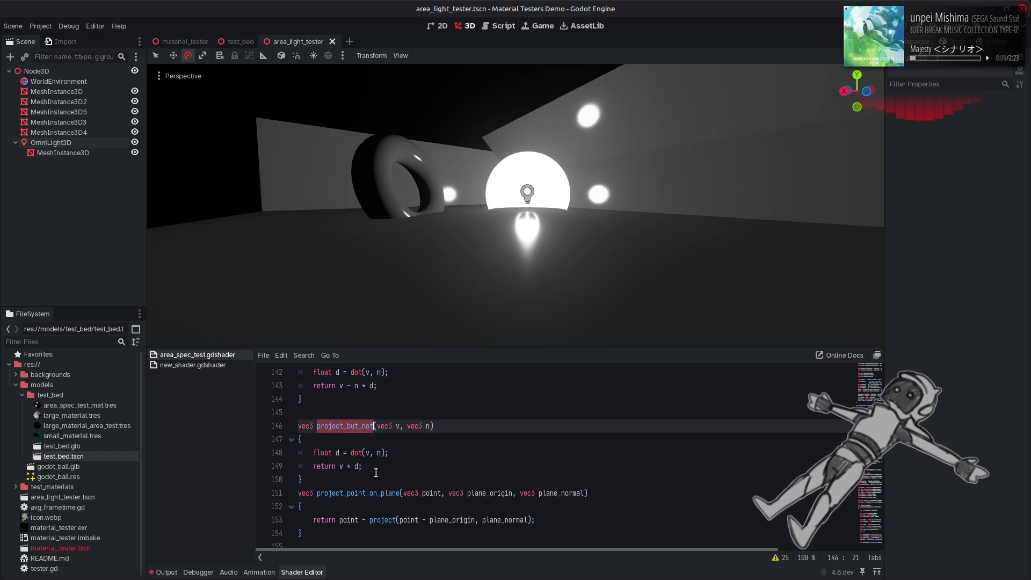
click(383, 520)
scroll(384, 500, up, 2)
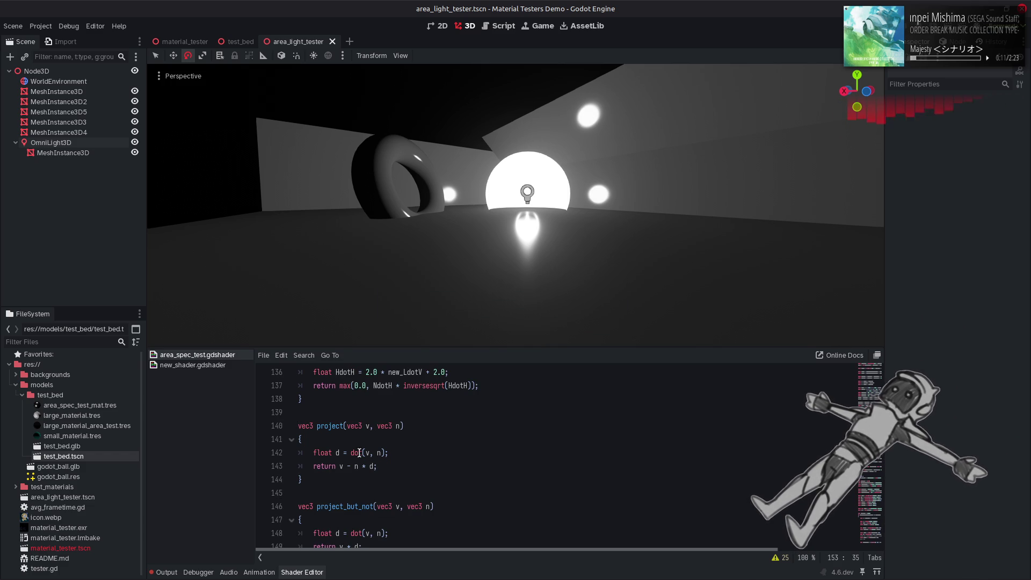
click(339, 426)
double_click(339, 426)
scroll(561, 482, down, 15)
scroll(564, 476, up, 8)
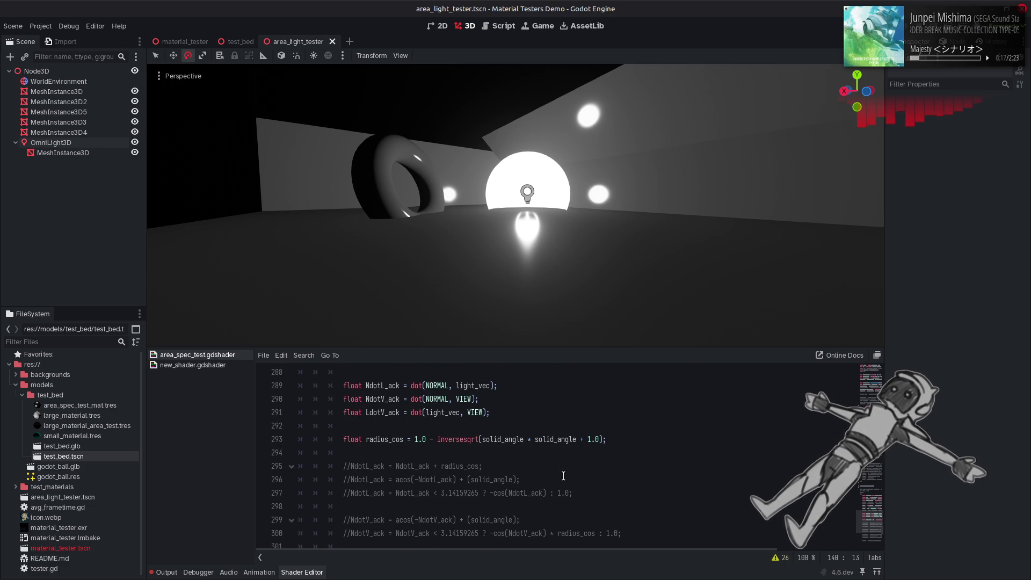
scroll(564, 476, up, 2)
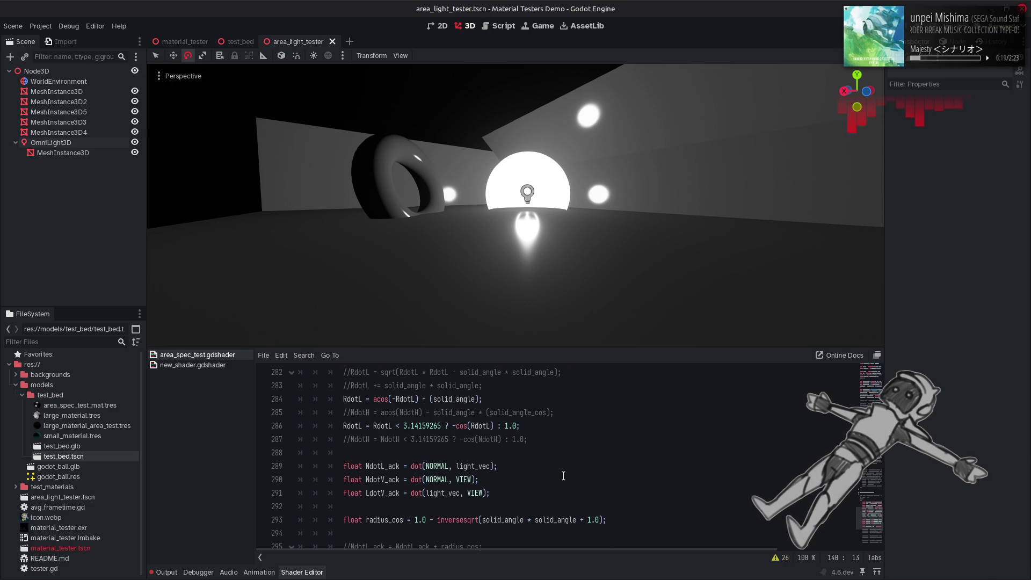
scroll(563, 476, up, 2)
scroll(563, 476, up, 12)
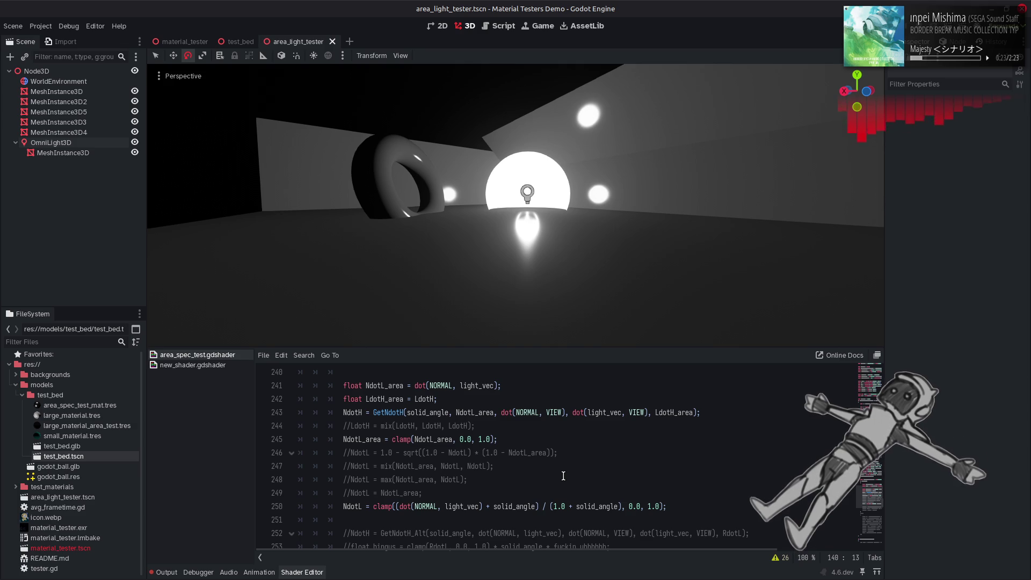
scroll(564, 476, up, 10)
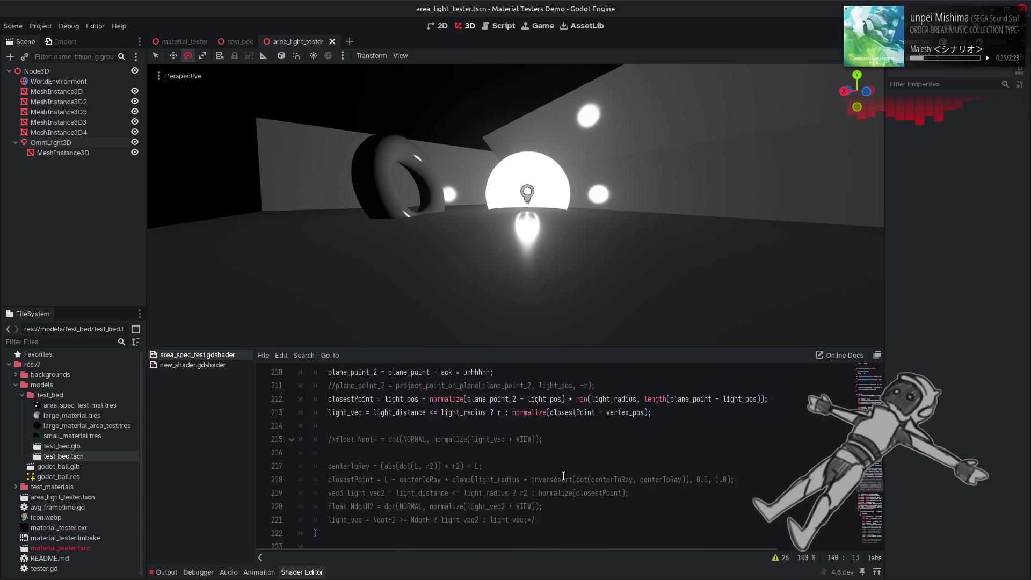
scroll(564, 476, up, 1)
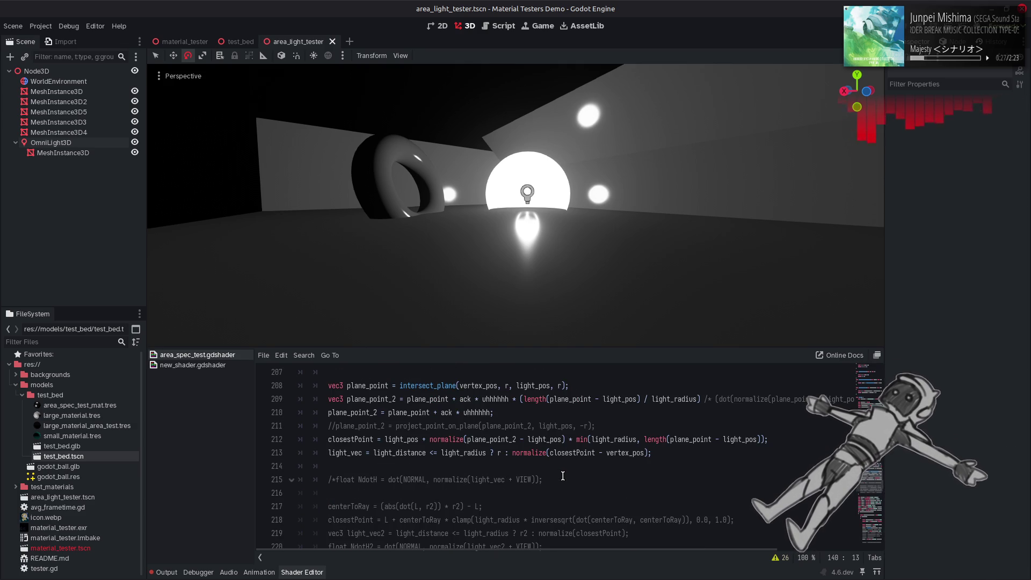
scroll(563, 476, up, 1)
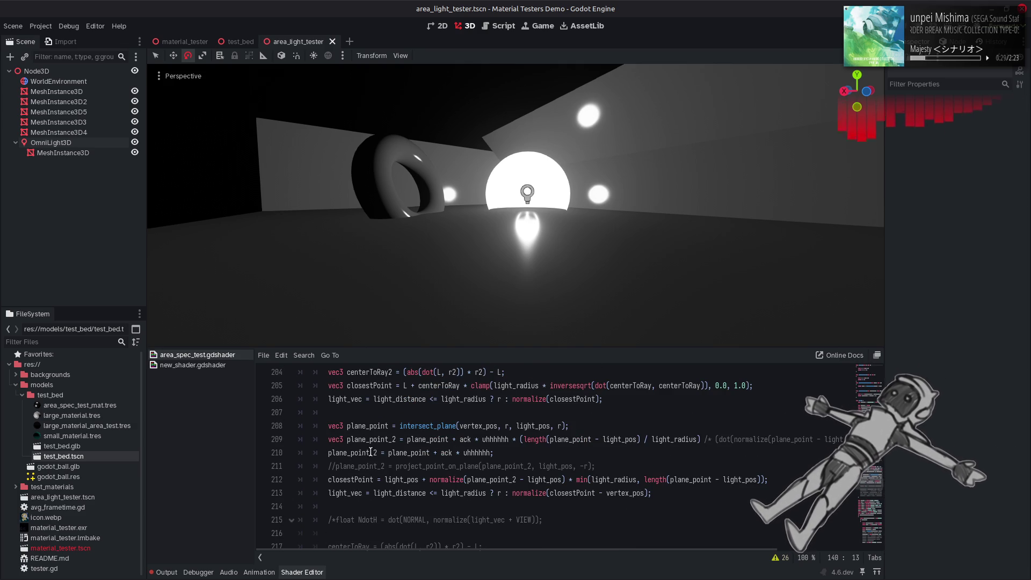
drag(440, 447, 490, 453)
text(project)
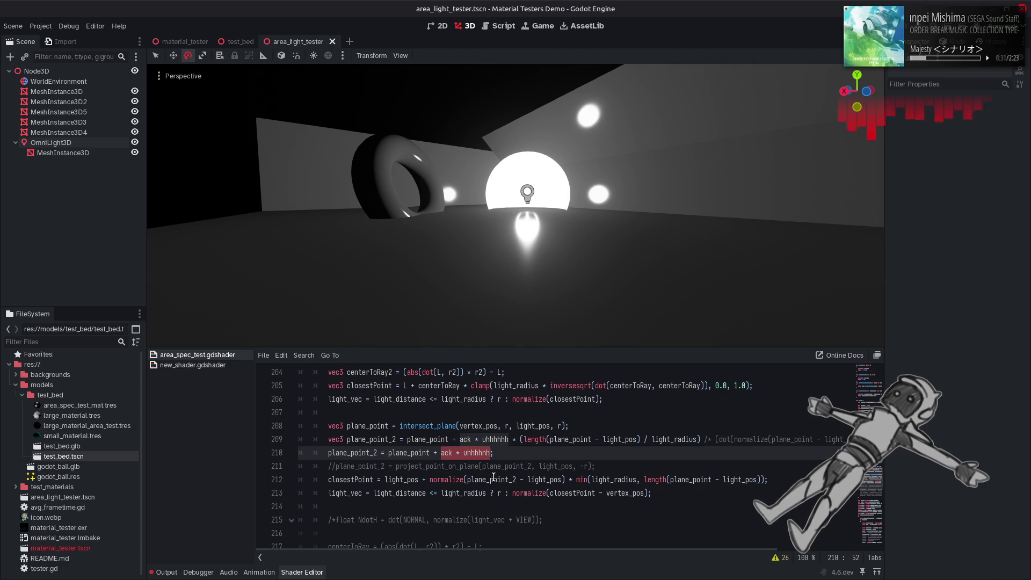
text(())
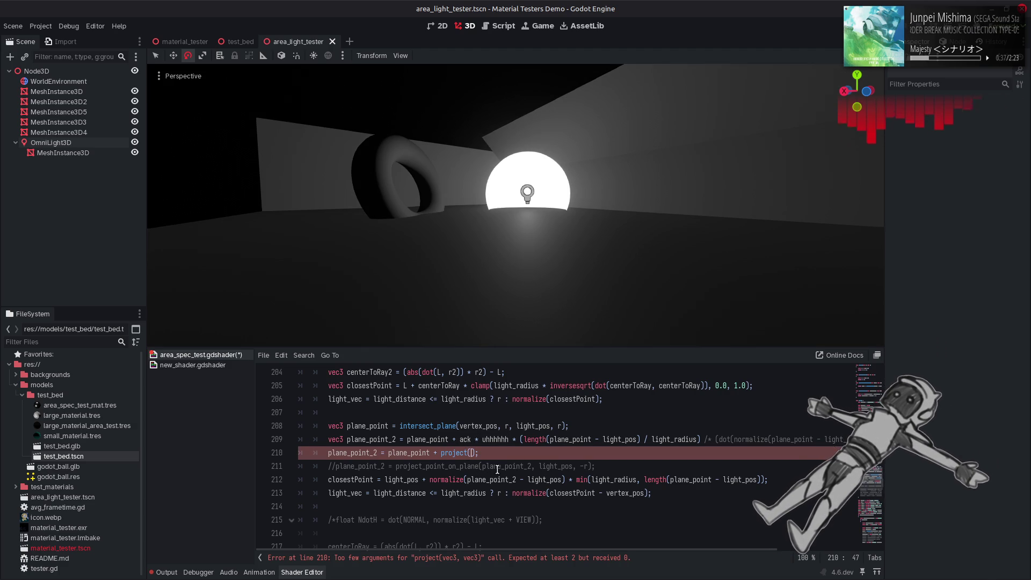
Complete line 210 as plane_point_2 = plane_point + project(-VIEW, r) and save
text(-VIEW, r)
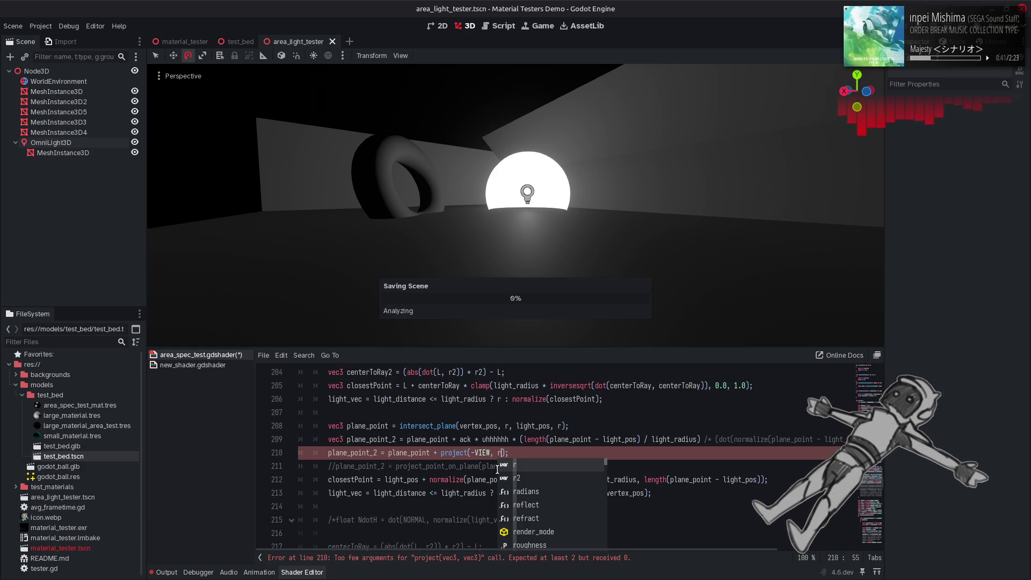
key(ctrl+s)
click(467, 430)
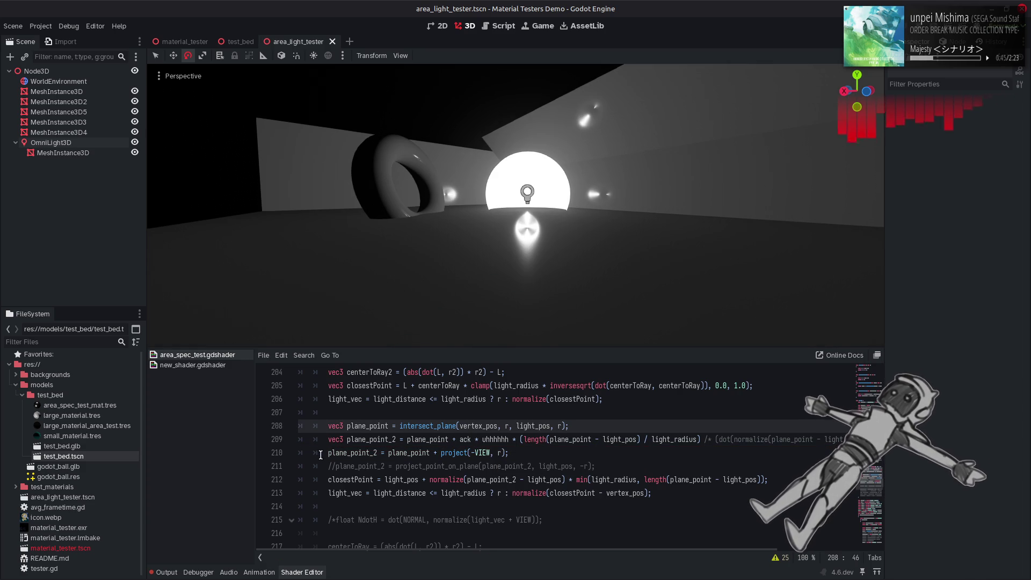
Toggle line 213's comment repeatedly to compare highlights, leaving it active and saved
click(323, 491)
text(//)
key(ctrl+s)
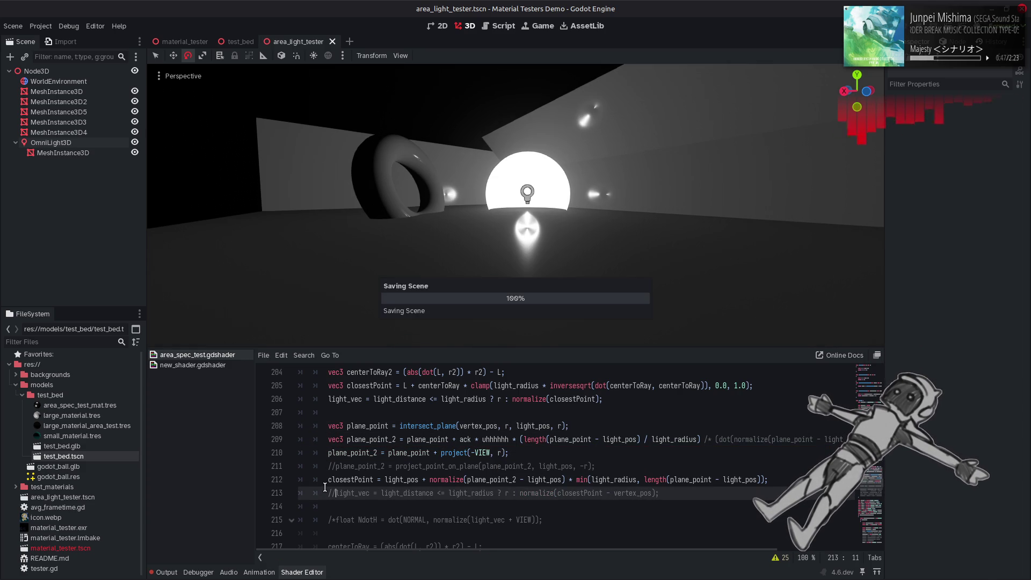
key(ctrl+z)
key(ctrl+s)
key(ctrl+y)
key(ctrl+s)
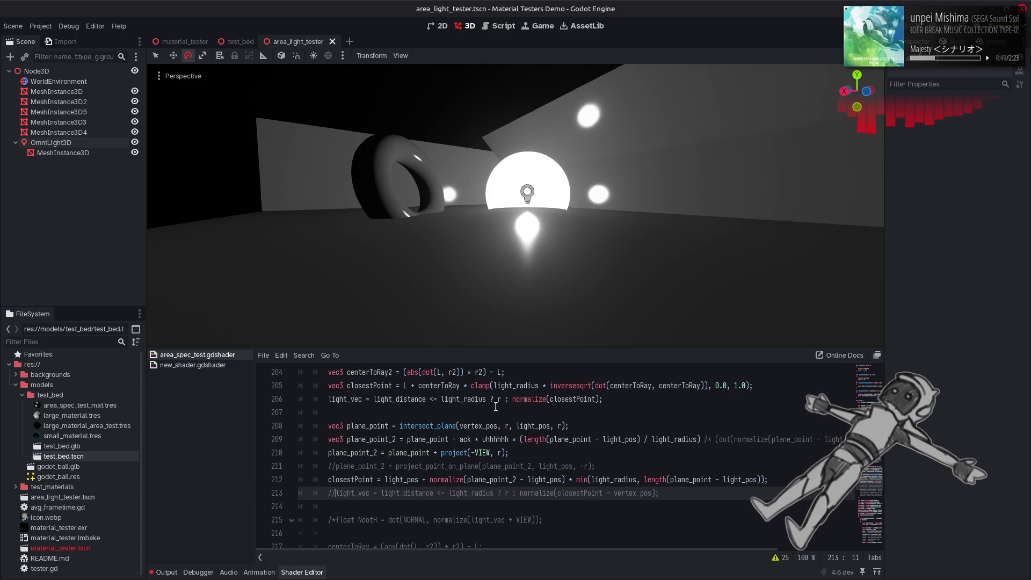
key(ctrl+z)
key(ctrl+s)
key(ctrl+y)
key(ctrl+s)
key(ctrl+z)
key(ctrl+s)
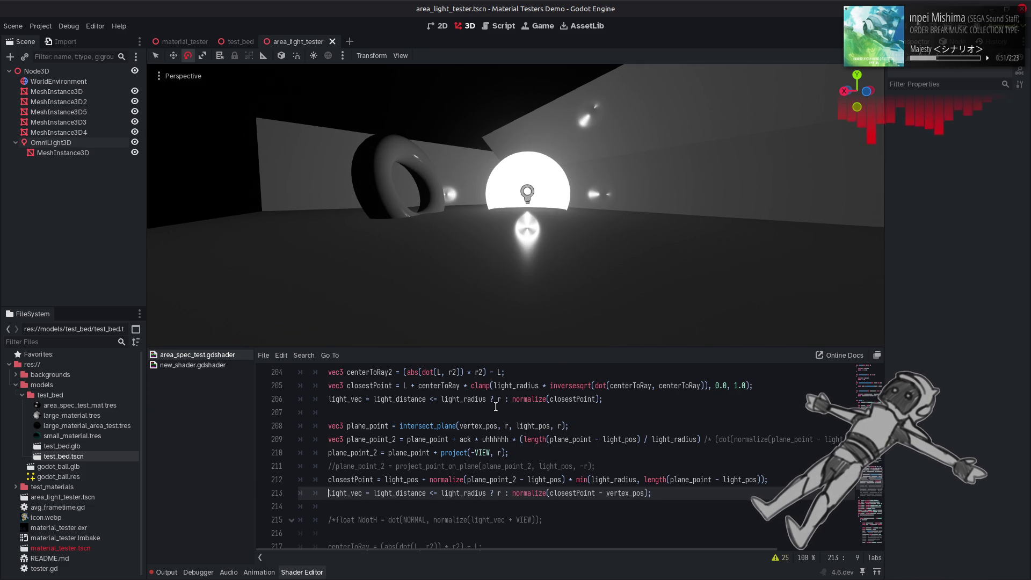
key(ctrl+y)
key(ctrl+s)
key(ctrl+z)
key(ctrl+s)
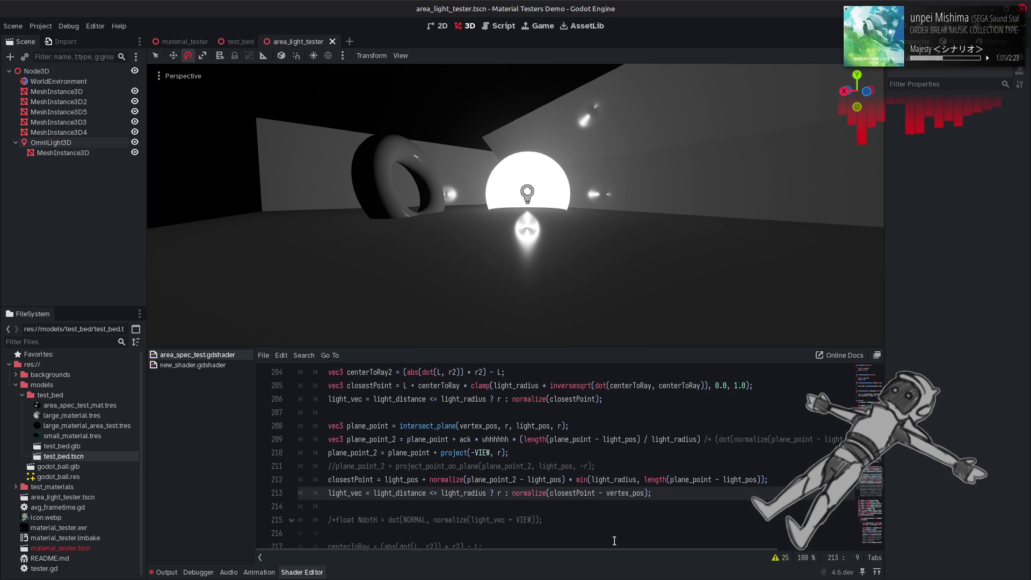
Append '* dot(normalize(plane_point - light_pos), NORMAL)' from line 209 to line 210's projection
drag(709, 550, 786, 557)
click(608, 439)
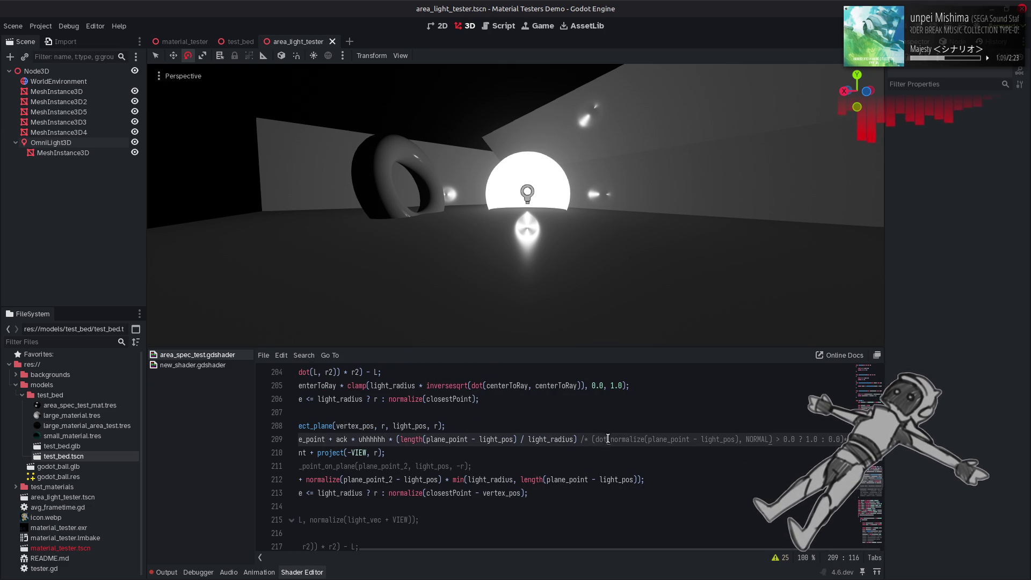
drag(772, 440, 594, 440)
key(ctrl+c)
scroll(370, 533, left, 5)
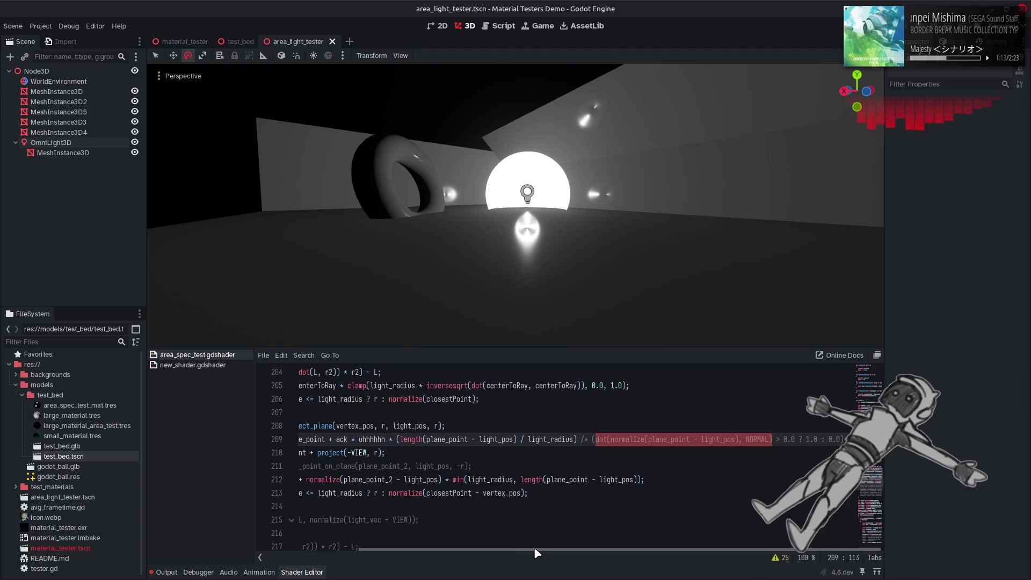
click(505, 453)
text(*)
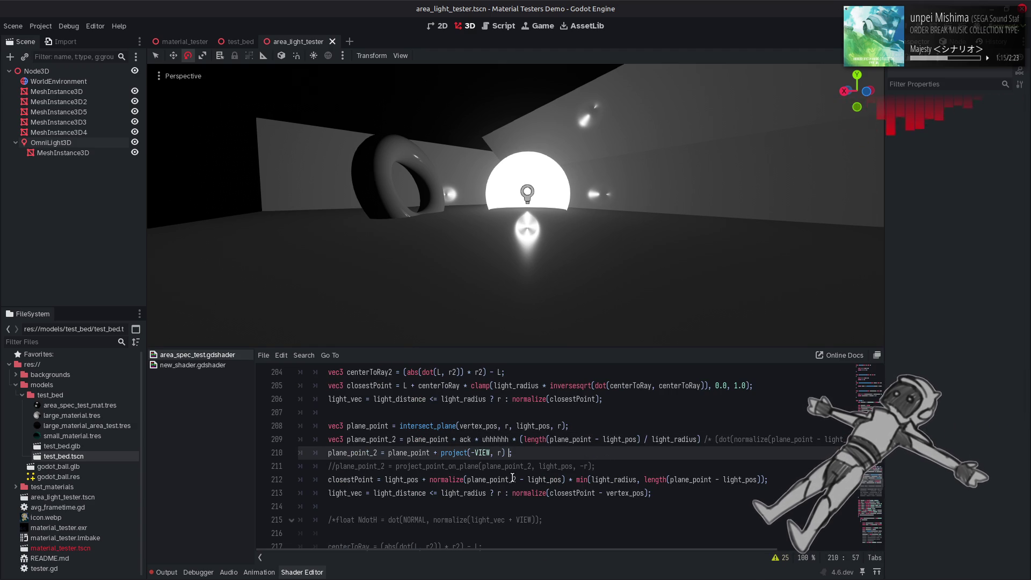
key(ctrl+v)
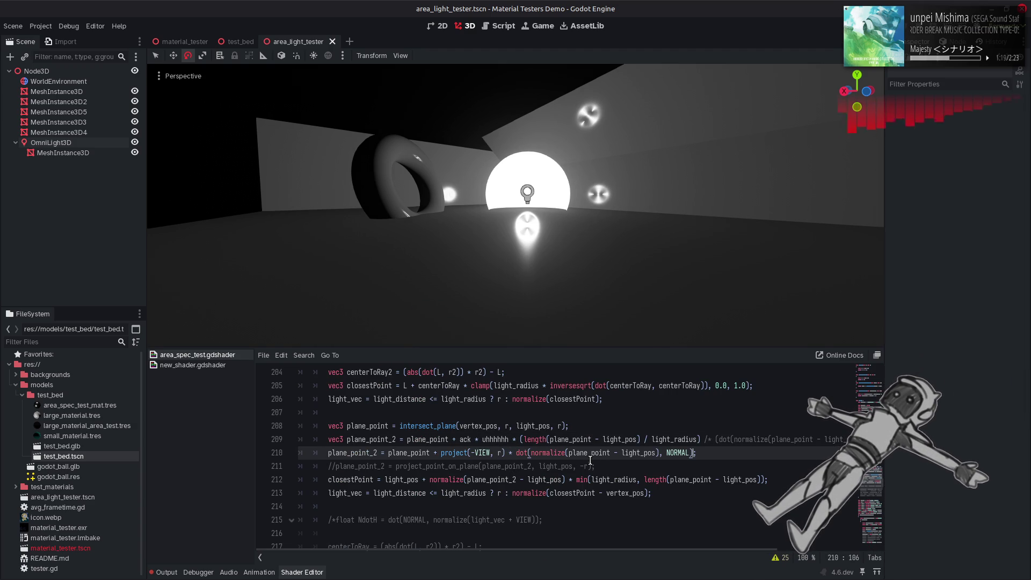
Toggle line 213's comment on and off repeatedly, saving each time to compare the lighting
click(324, 497)
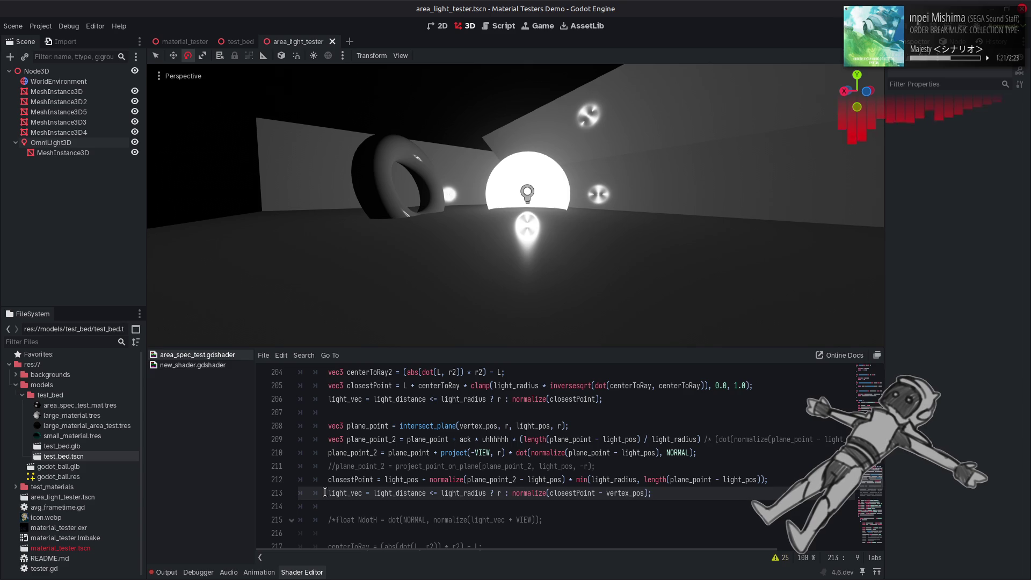
key(ctrl+k)
key(ctrl+s)
key(ctrl+k)
key(ctrl+s)
key(ctrl+k)
key(ctrl+s)
key(ctrl+k)
key(ctrl+s)
key(ctrl+k)
key(ctrl+s)
key(ctrl+k)
key(ctrl+s)
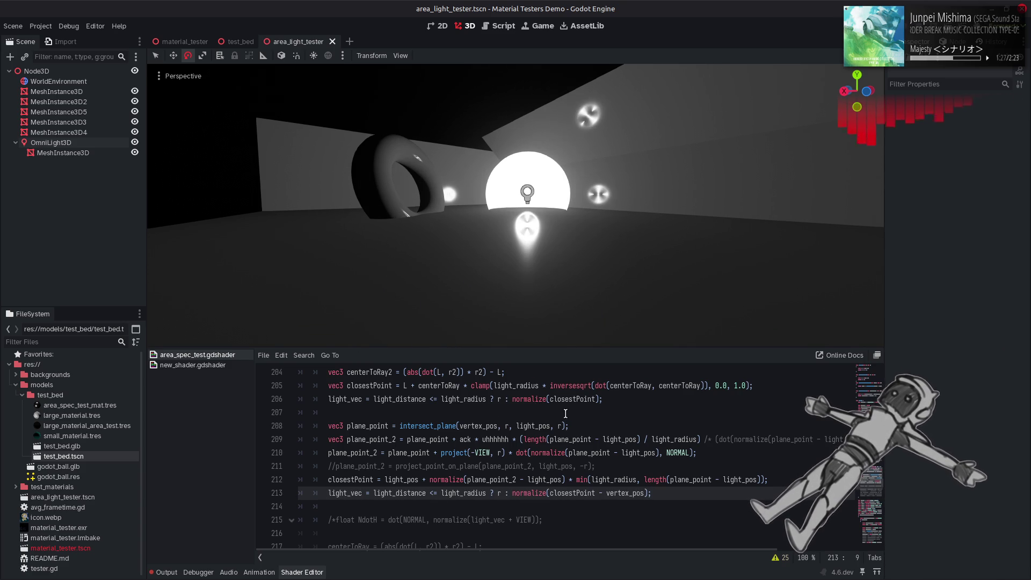
Switch line 212's length call to plane_point_2 and save, then inspect the scene floor
double_click(514, 480)
key(ctrl+c)
double_click(695, 480)
key(ctrl+v)
key(ctrl+s)
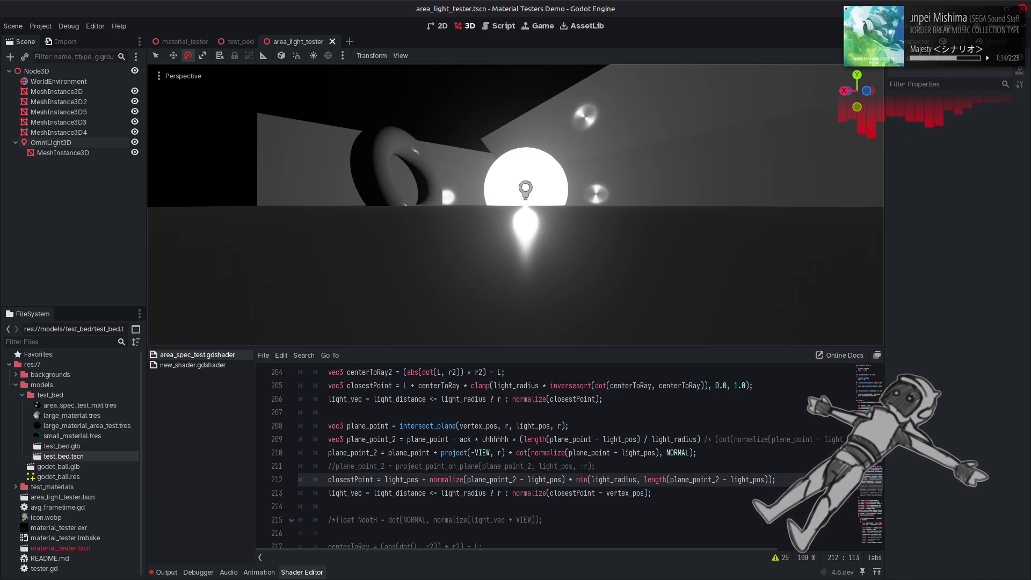
mouse_move(611, 263)
mouse_down()
mouse_move(612, 301)
mouse_move(611, 220)
mouse_move(612, 290)
mouse_up()
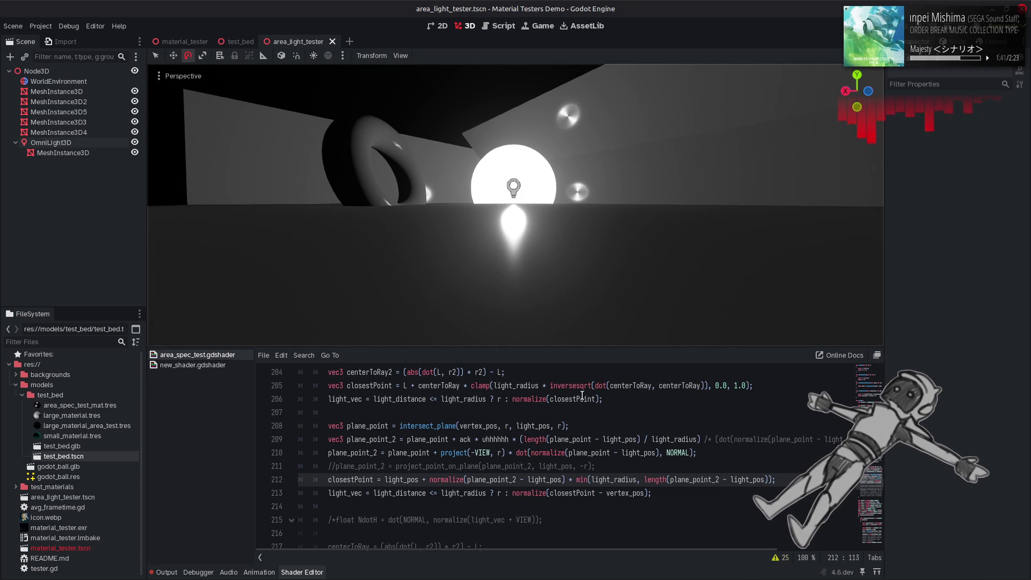
scroll(584, 395, down, 3)
drag(435, 439, 535, 439)
scroll(497, 440, up, 2)
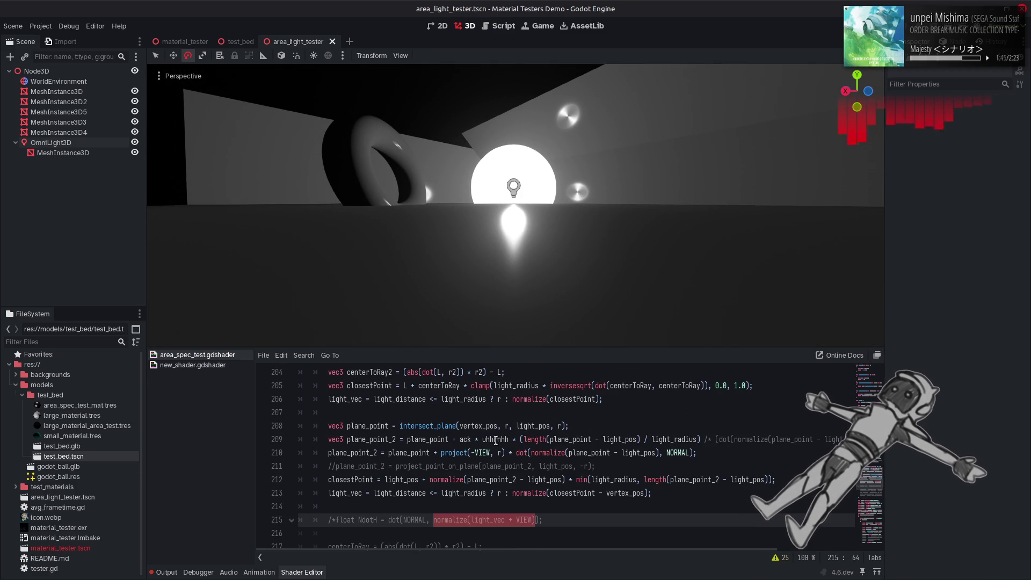
drag(471, 453, 490, 453)
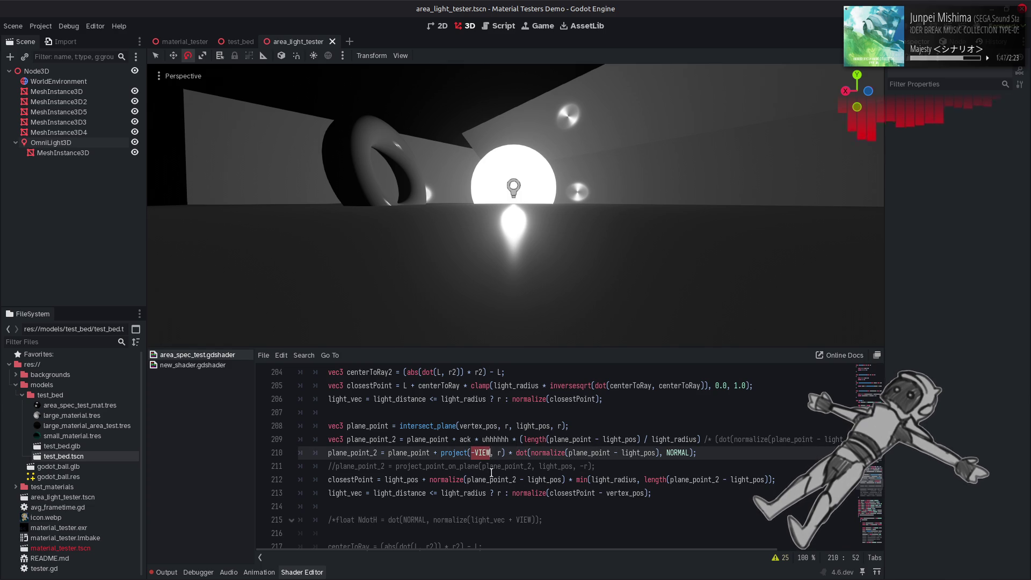
key(ctrl+v)
double_click(524, 451)
text(LIGH)
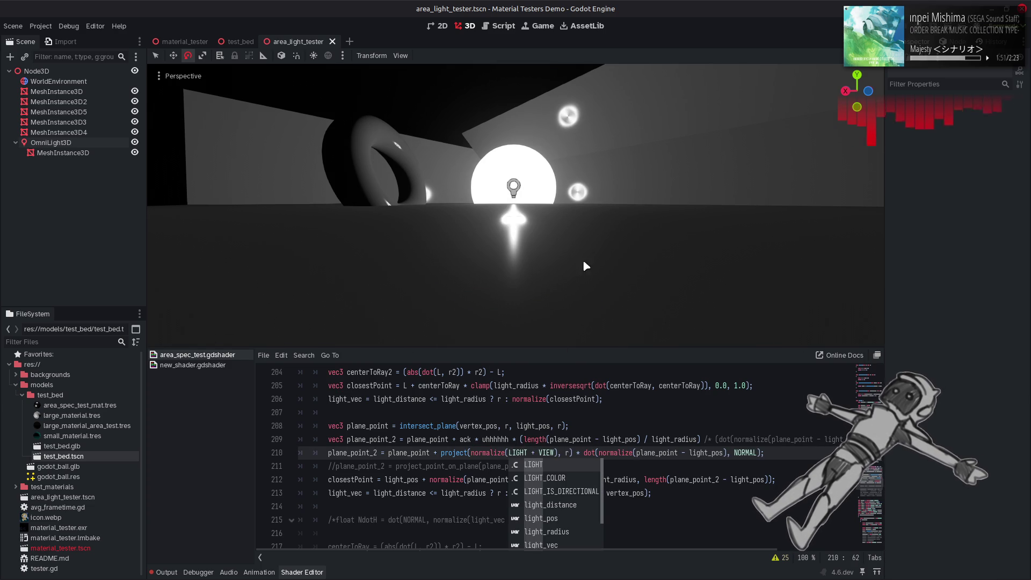
key(Return)
click(565, 454)
text(-)
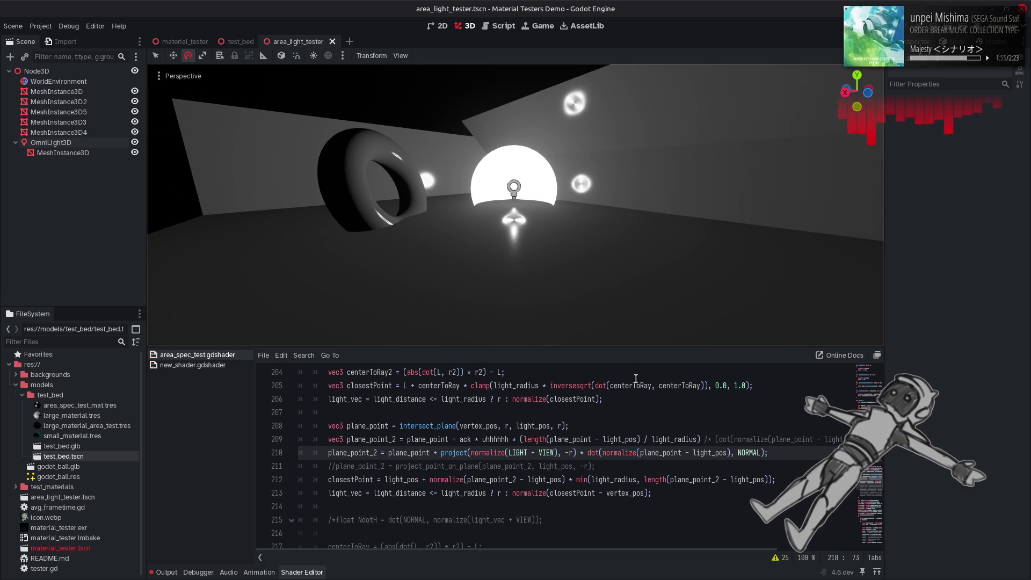
key(BackSpace)
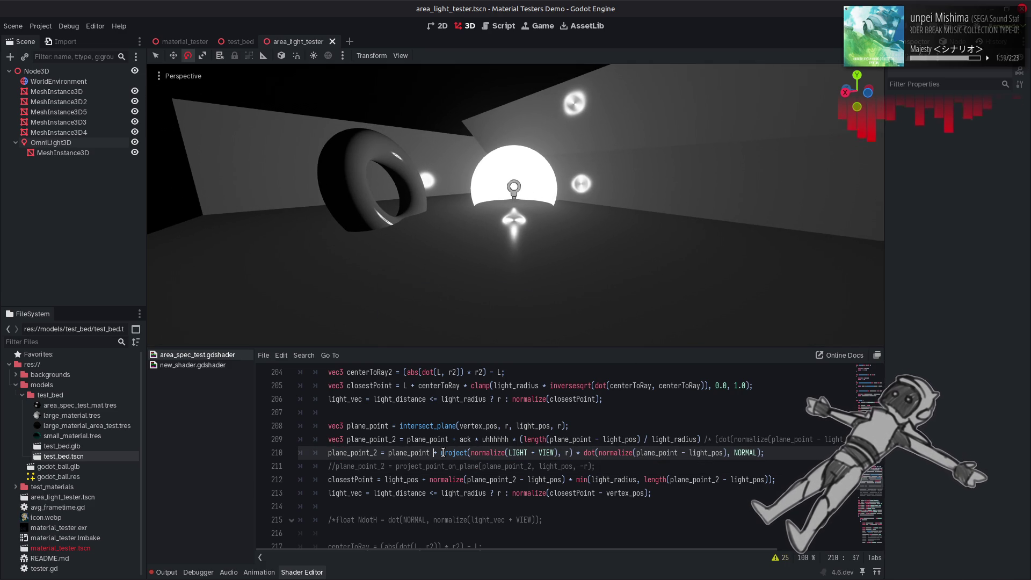
key(BackSpace)
text(-)
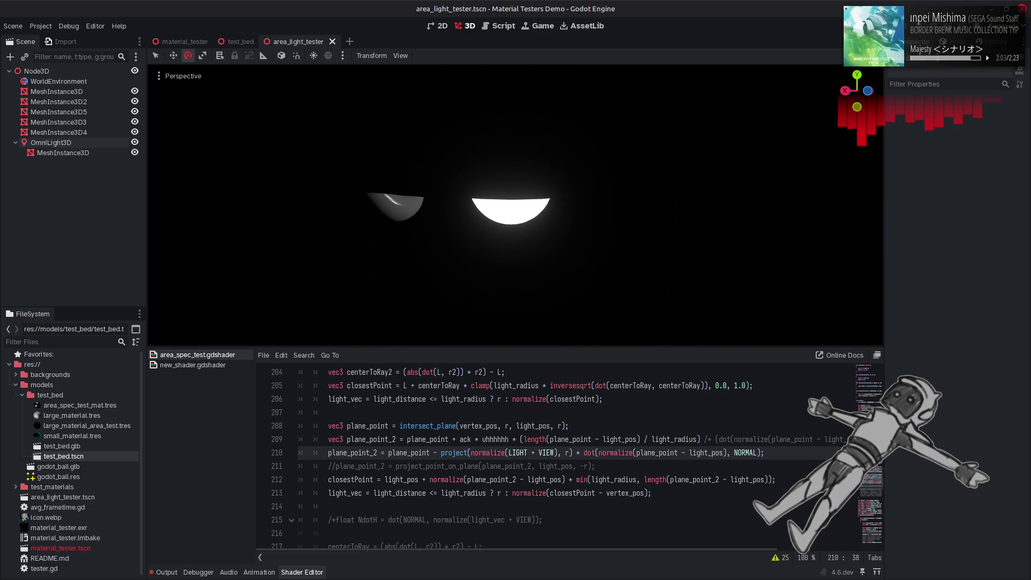
drag(575, 251, 553, 250)
key(ctrl+z)
key(ctrl+z)
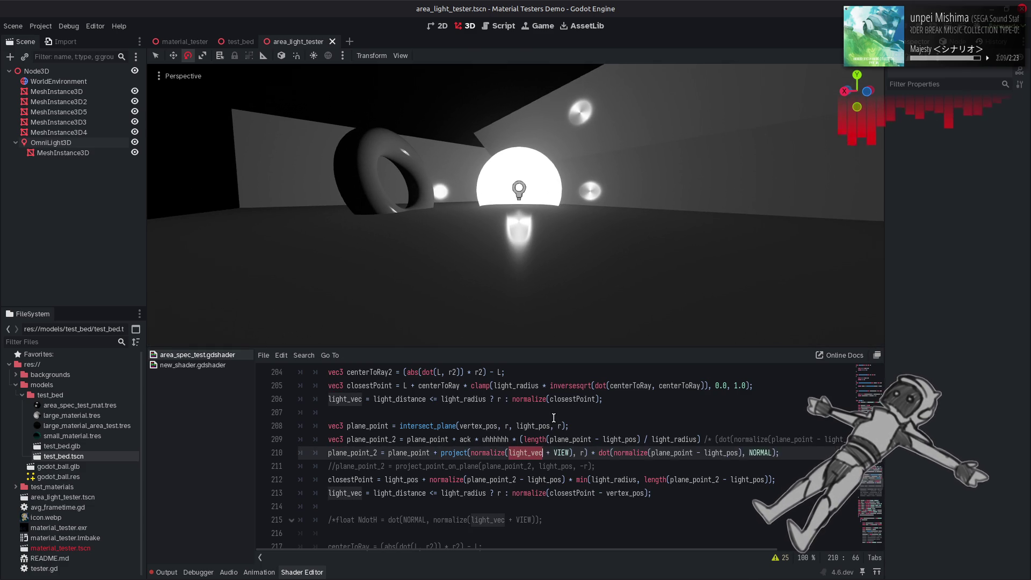
key(ctrl+z)
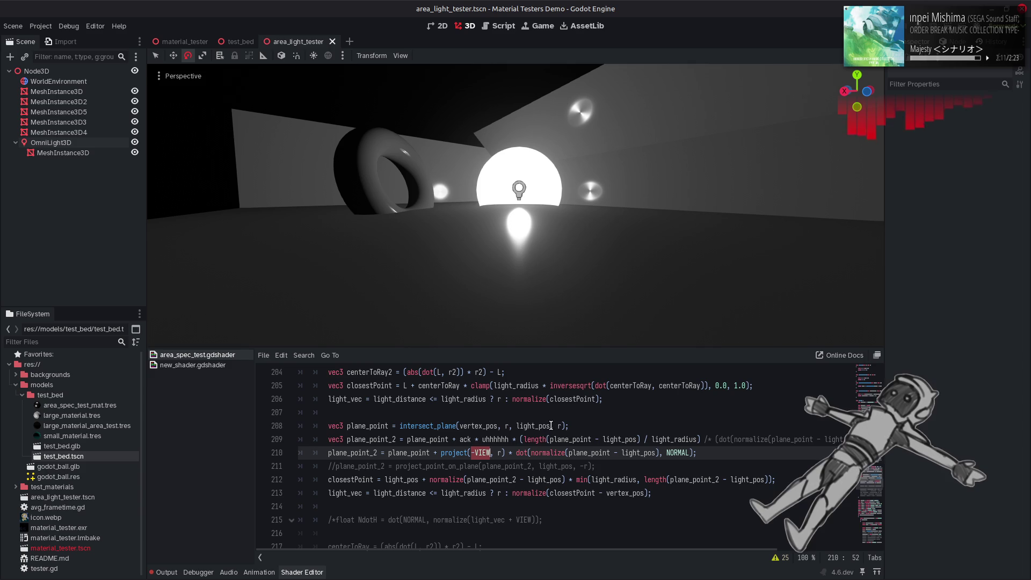
key(End)
key(Left)
click(517, 453)
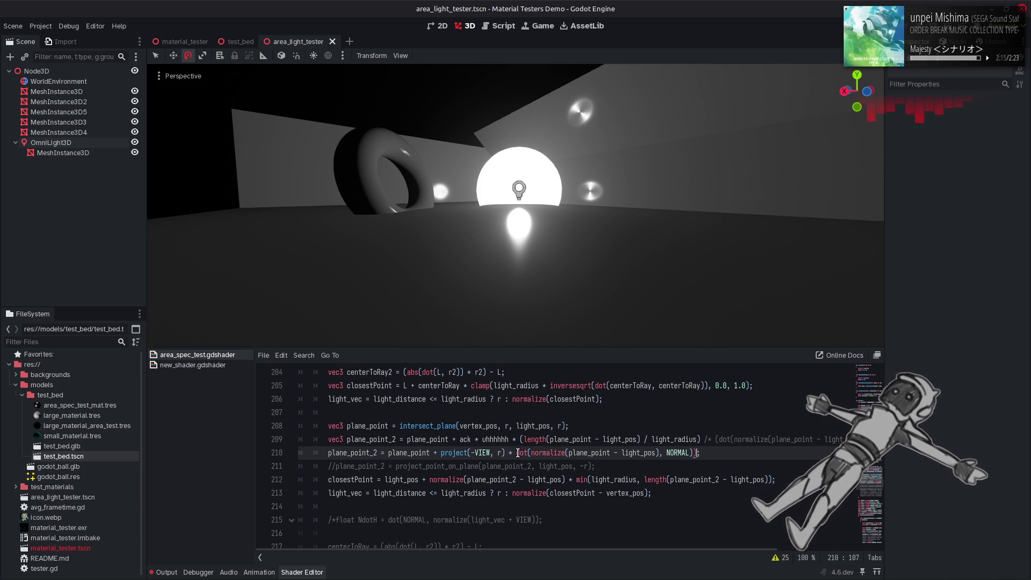
text(()
click(699, 452)
text() )
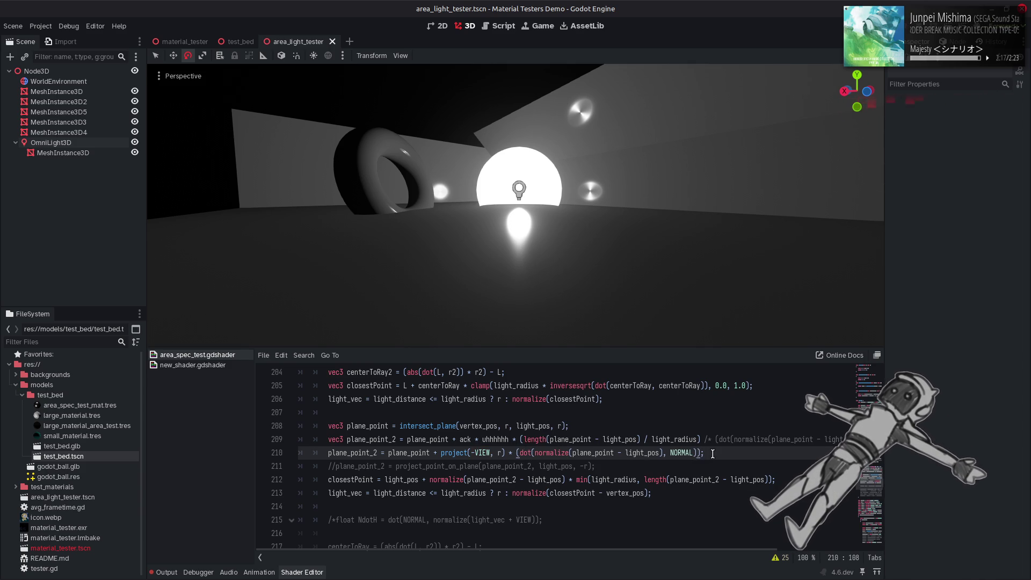
text(* 0.5 + 0)
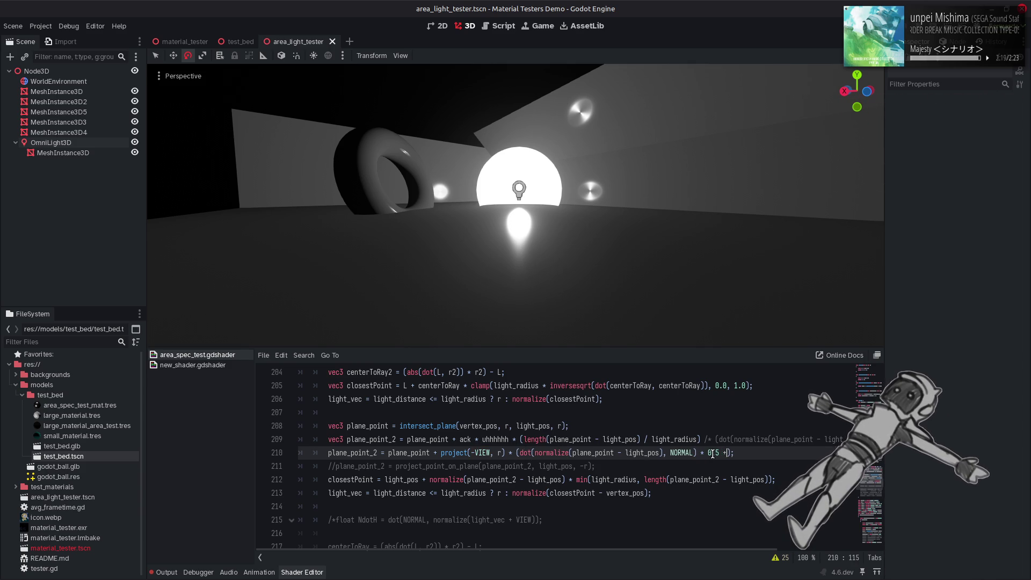
text(.5)
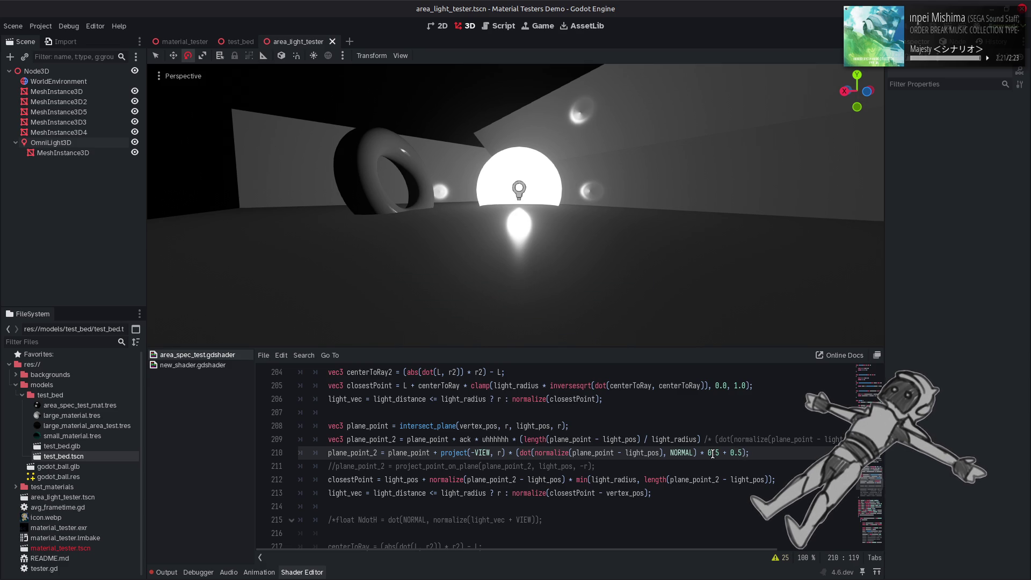
click(441, 490)
key(Home)
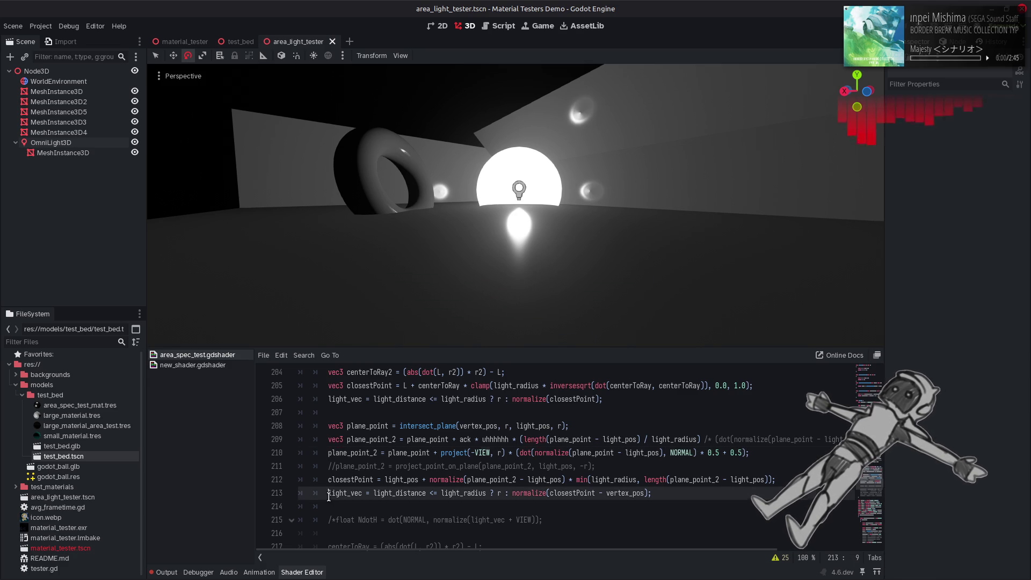
key(ctrl+k)
key(ctrl+s)
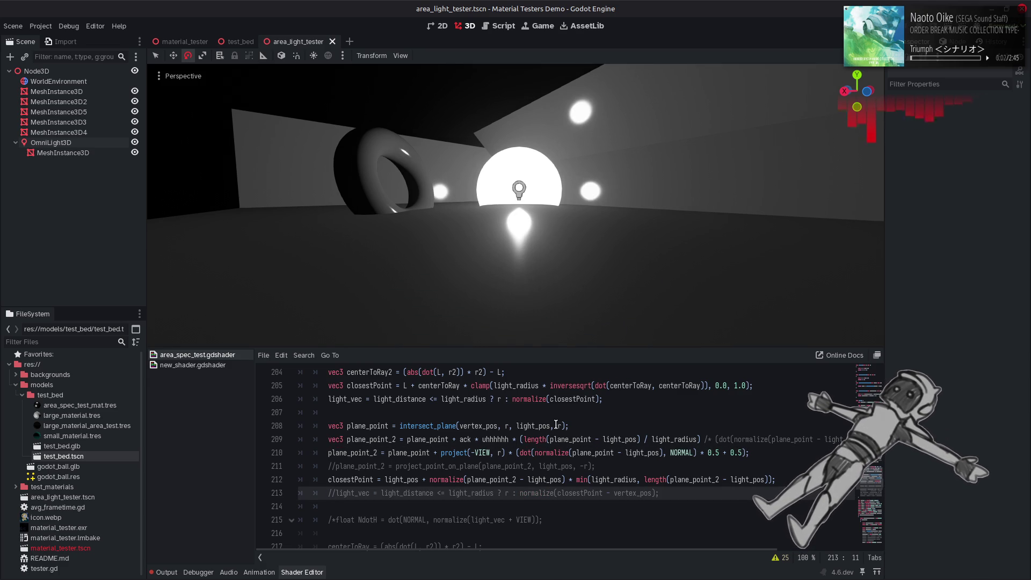
key(ctrl+k)
key(ctrl+s)
key(ctrl+k)
key(ctrl+s)
key(ctrl+k)
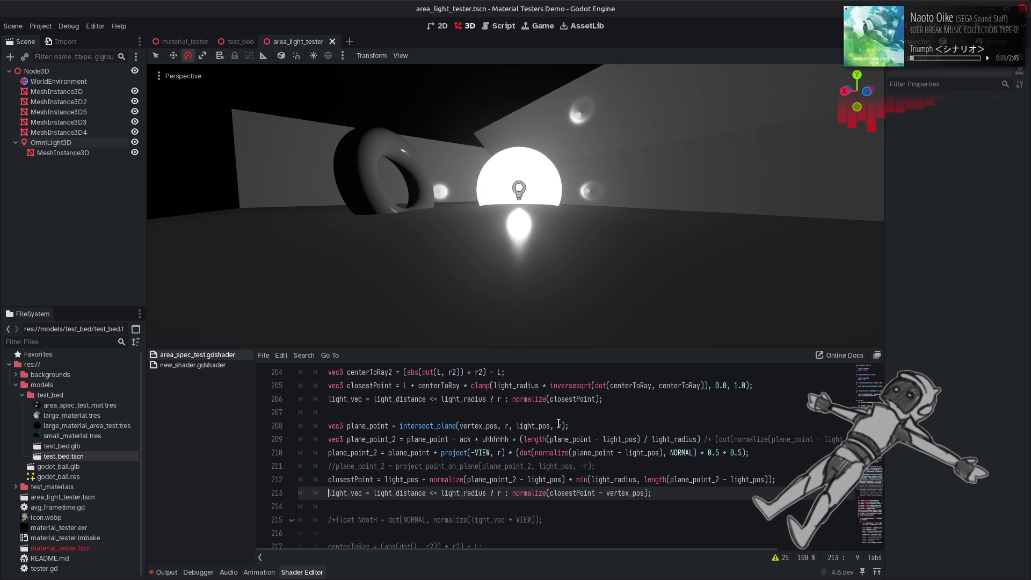
key(ctrl+k)
key(ctrl+s)
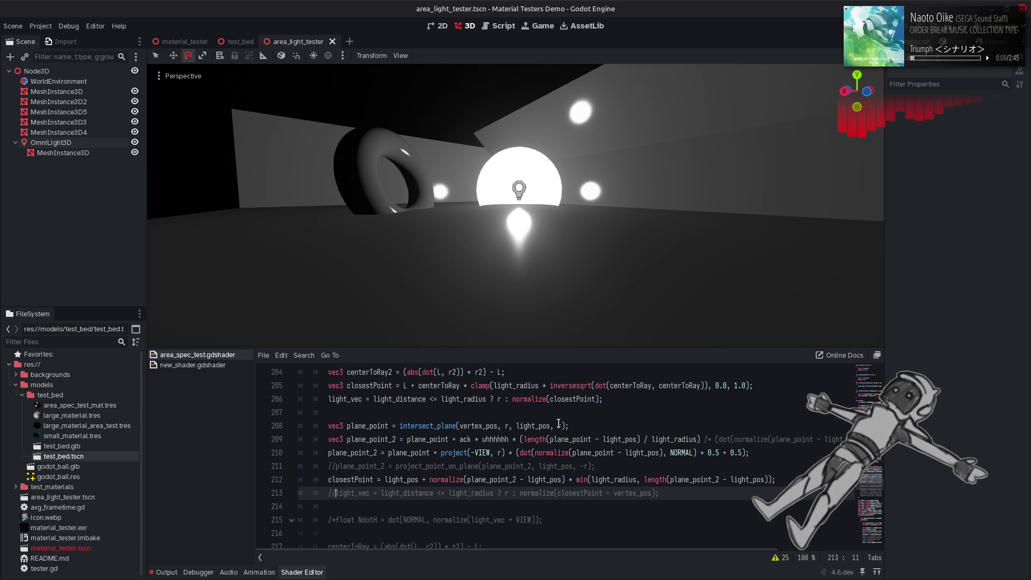
key(ctrl+k)
key(ctrl+s)
key(ctrl+z)
key(ctrl+z)
key(ctrl+z)
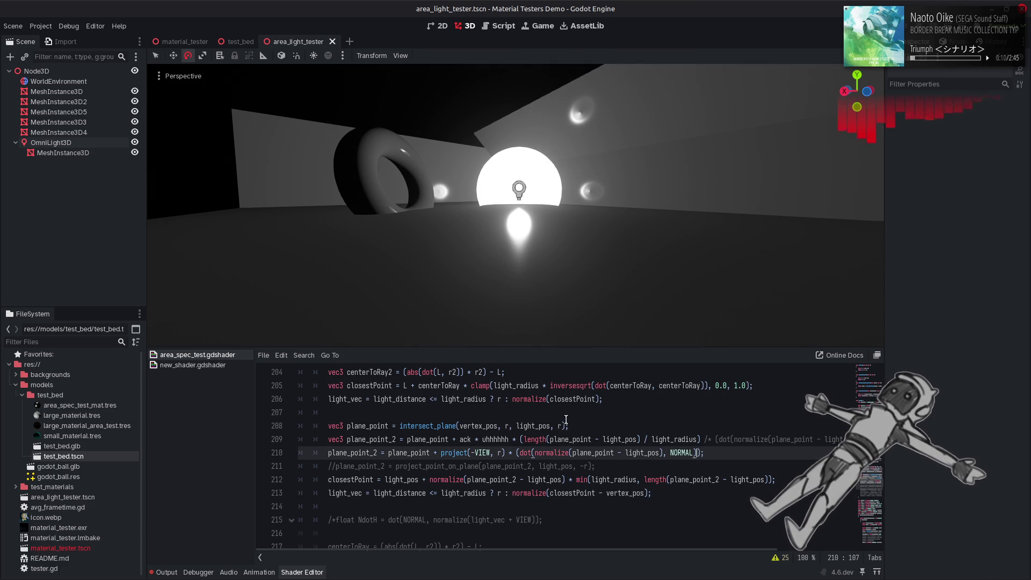
key(ctrl+s)
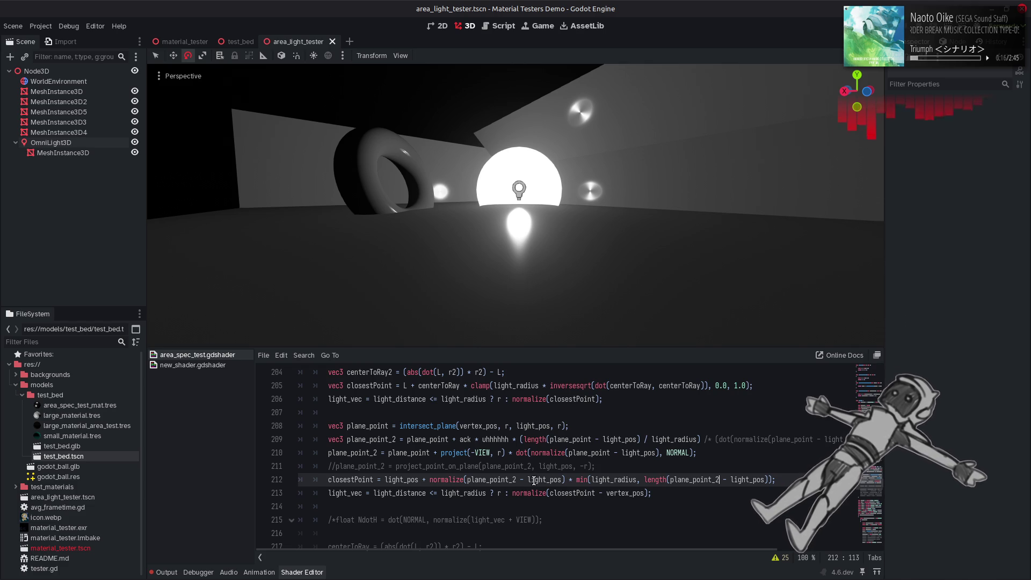
Test line 210 without normalize in the dot term, deleting, undoing and deleting it again
double_click(543, 453)
key(BackSpace)
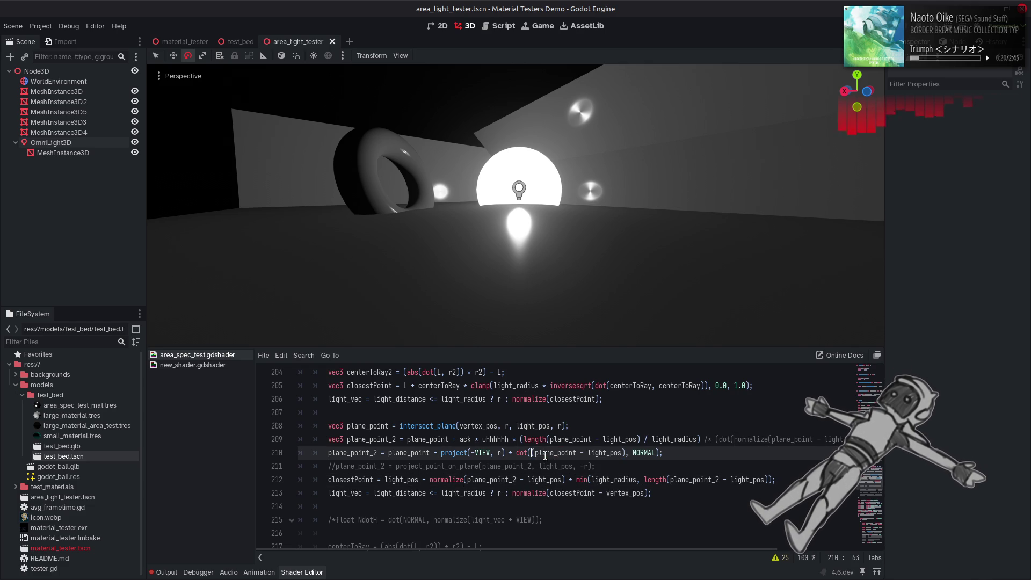
key(ctrl+s)
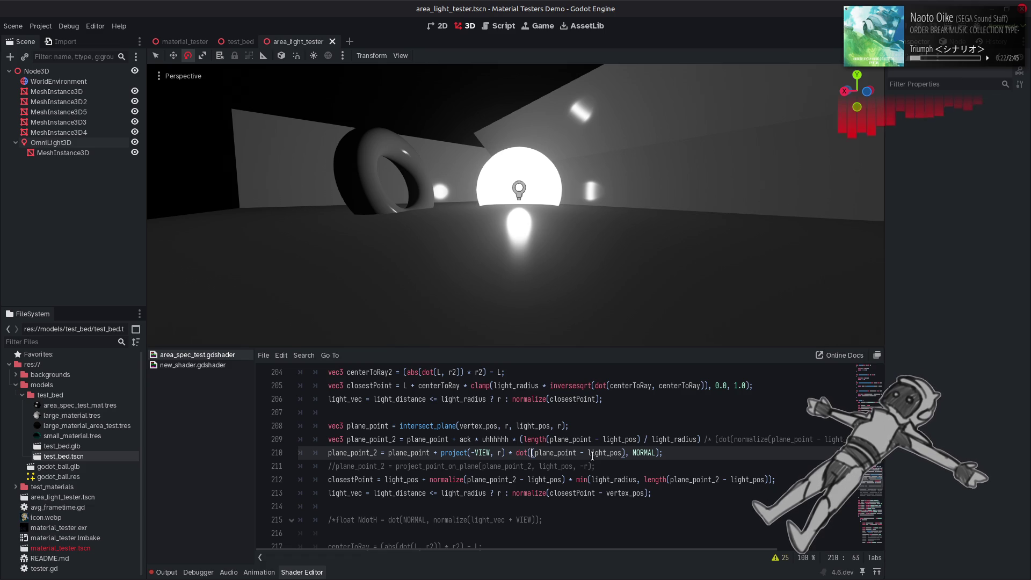
key(ctrl+z)
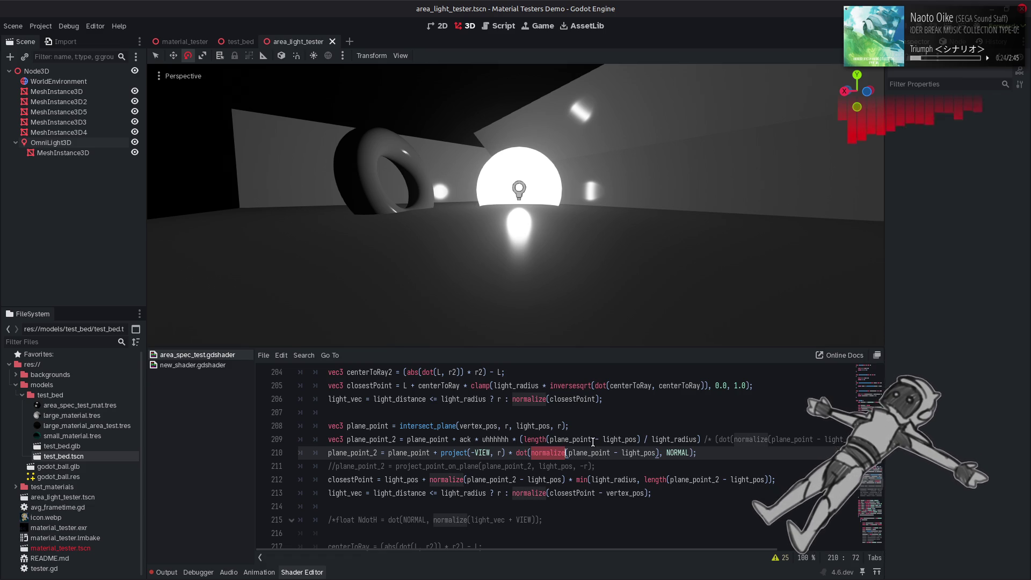
key(BackSpace)
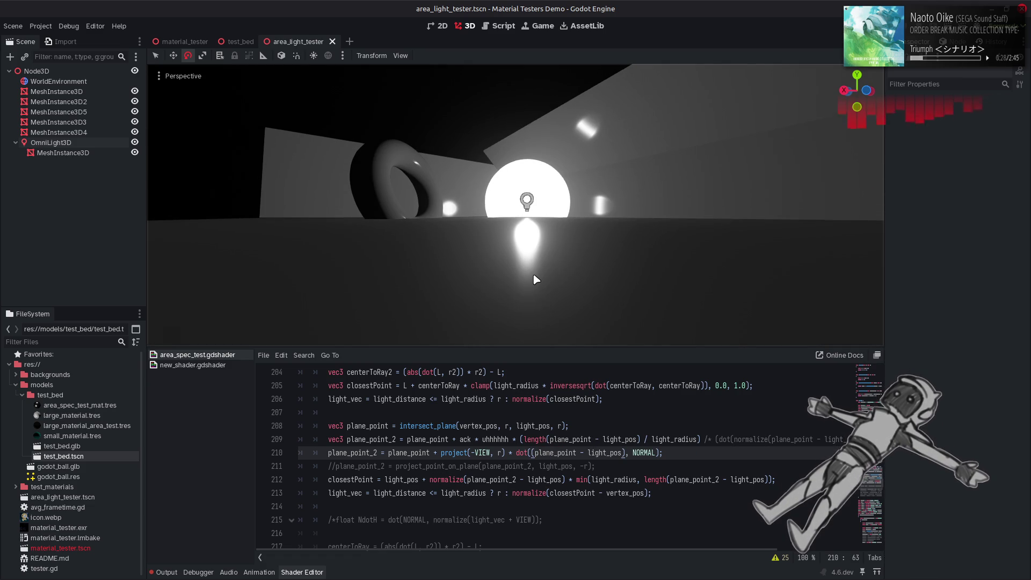
mouse_move(565, 238)
mouse_down()
mouse_move(558, 293)
mouse_move(559, 252)
mouse_move(558, 274)
mouse_up()
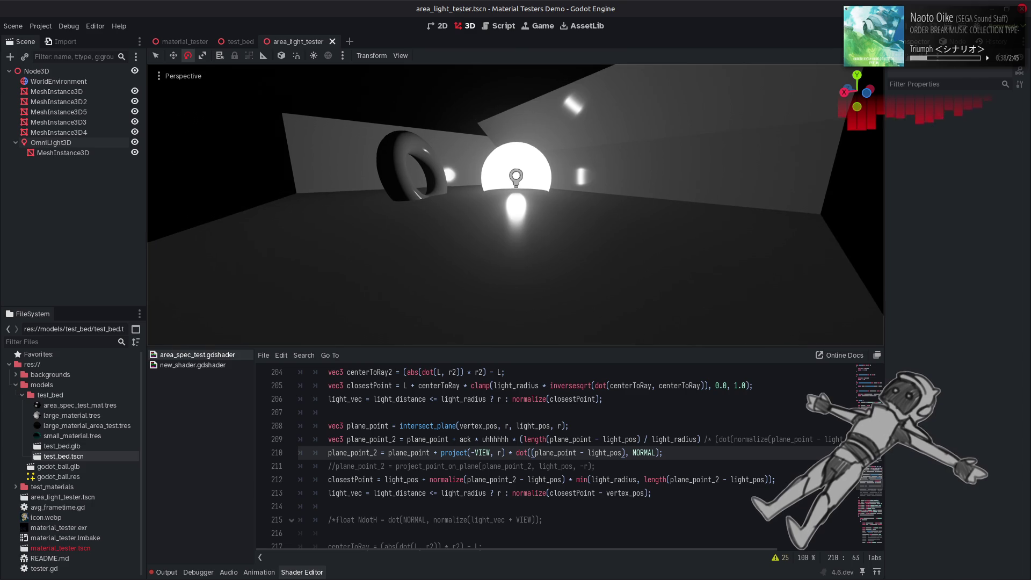
Type normalize back into line 210's dot term and save
text(normalize)
key(ctrl+s)
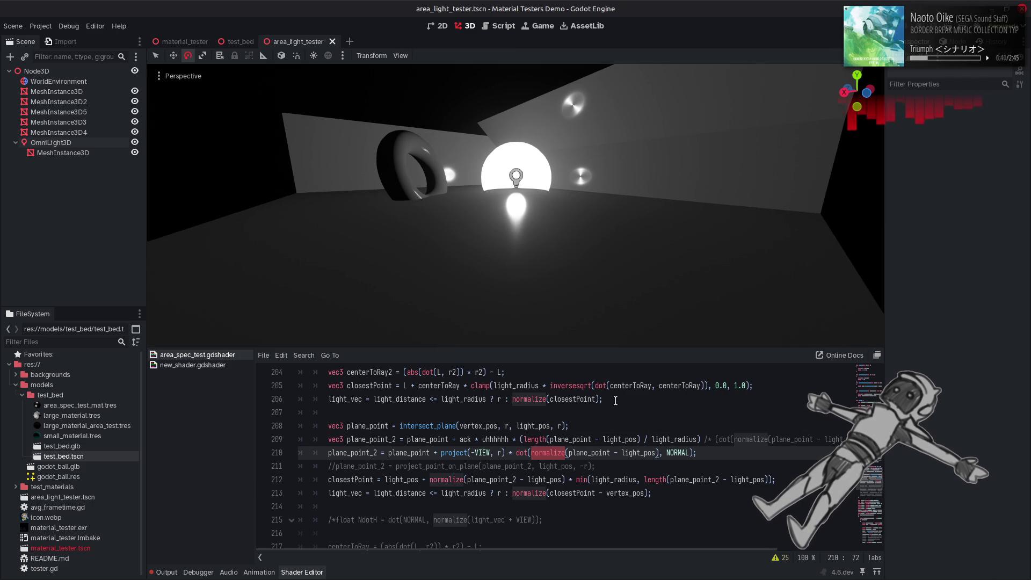
click(440, 453)
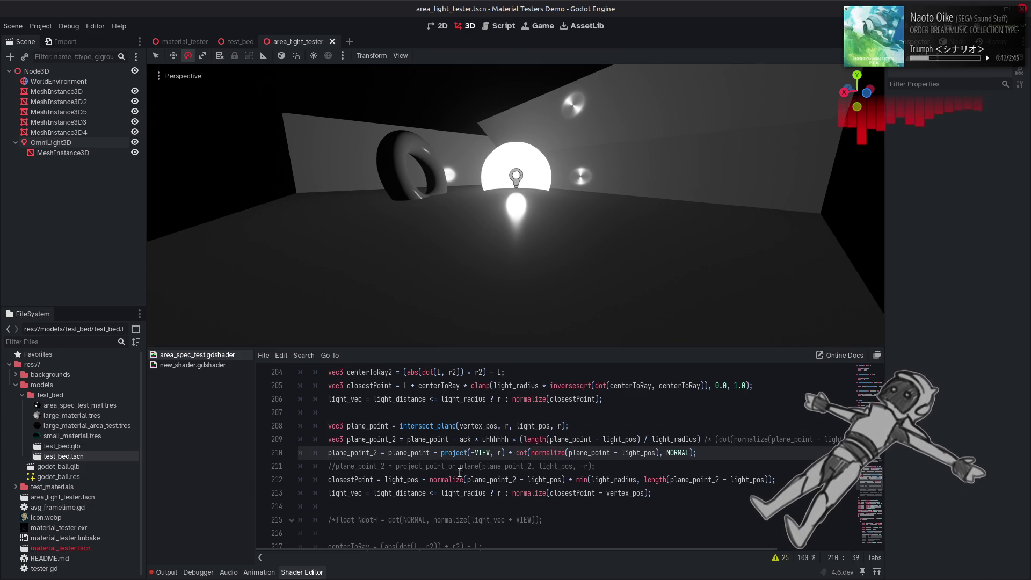
Wrap project(-VIEW, r) on line 210 in normalize() and save to preview
text(normalize()
click(543, 453)
text())
key(ctrl+s)
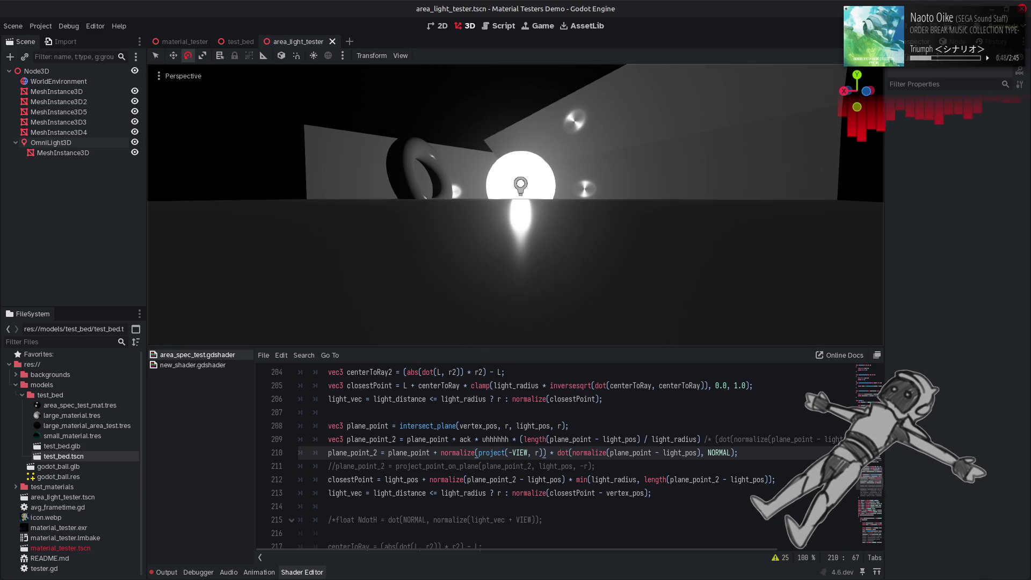
Delete both normalize calls from line 210 to compare the lighting
double_click(583, 453)
key(BackSpace)
key(ctrl+s)
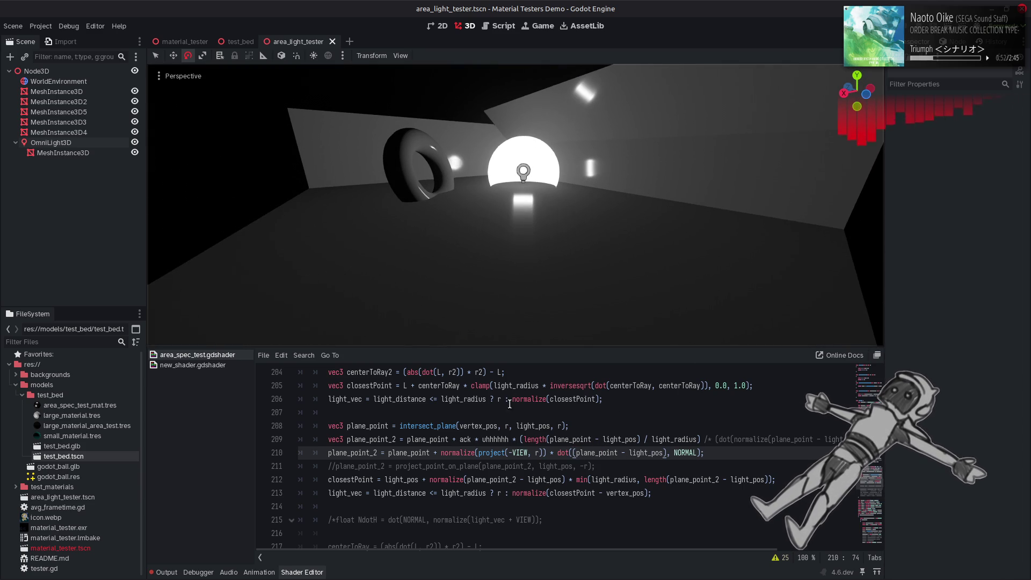
double_click(457, 453)
key(BackSpace)
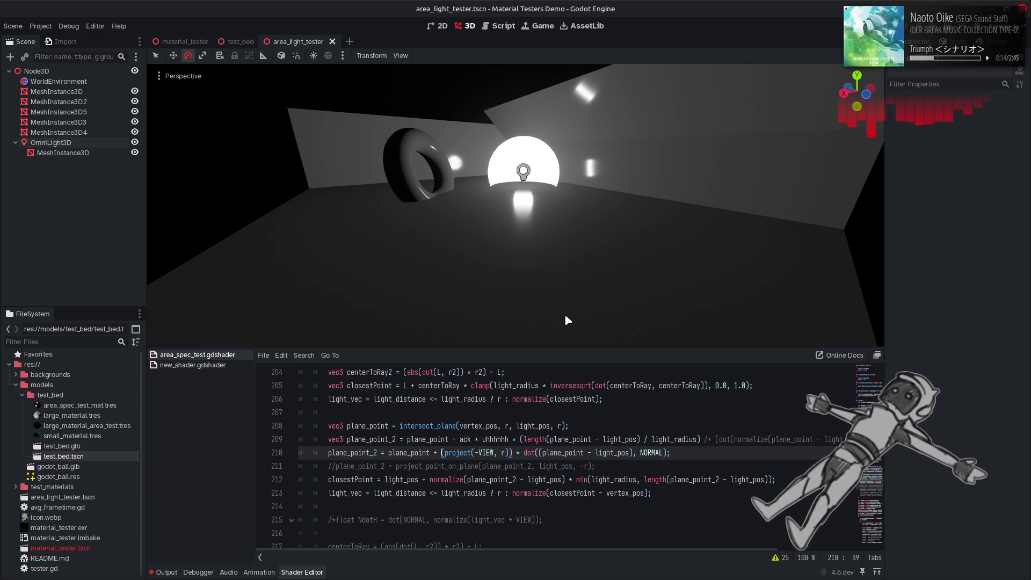
drag(568, 298, 571, 279)
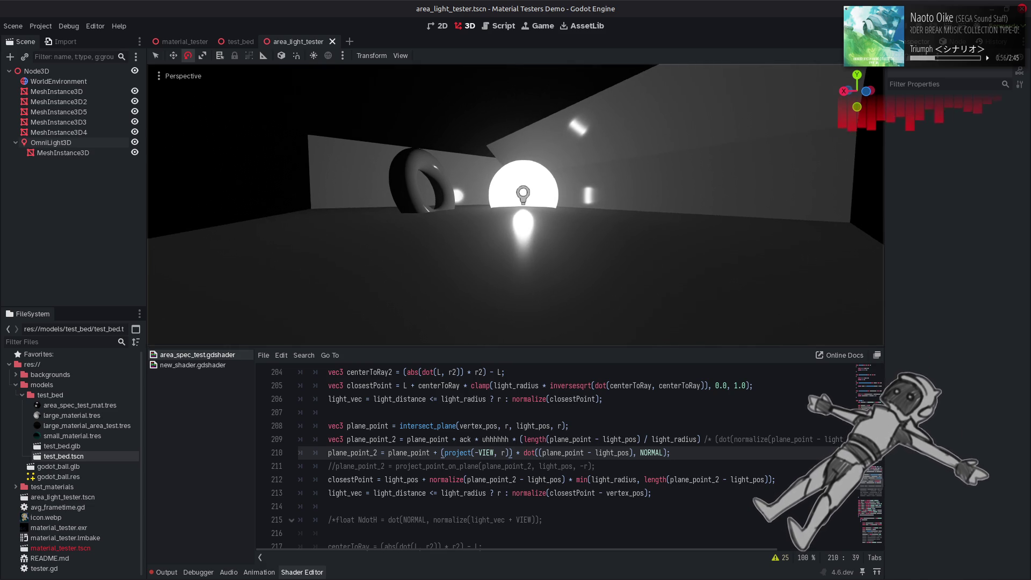
Retype normalize, re-add _2 on line 212, then drop the dot term's normalize and save
key(Delete)
text(normalize)
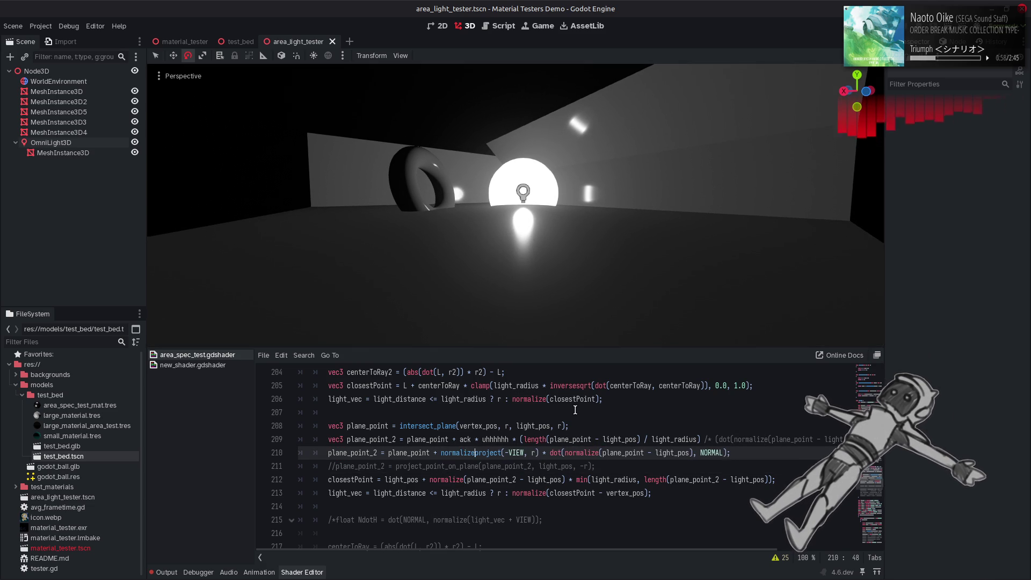
click(720, 479)
key(BackSpace)
key(BackSpace)
text(_2)
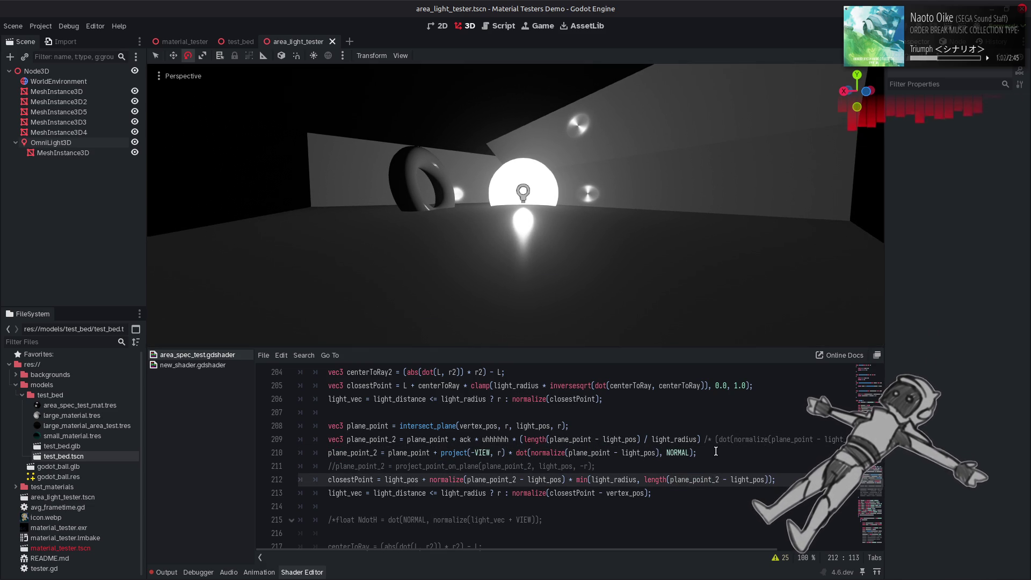
double_click(539, 453)
key(BackSpace)
key(ctrl+s)
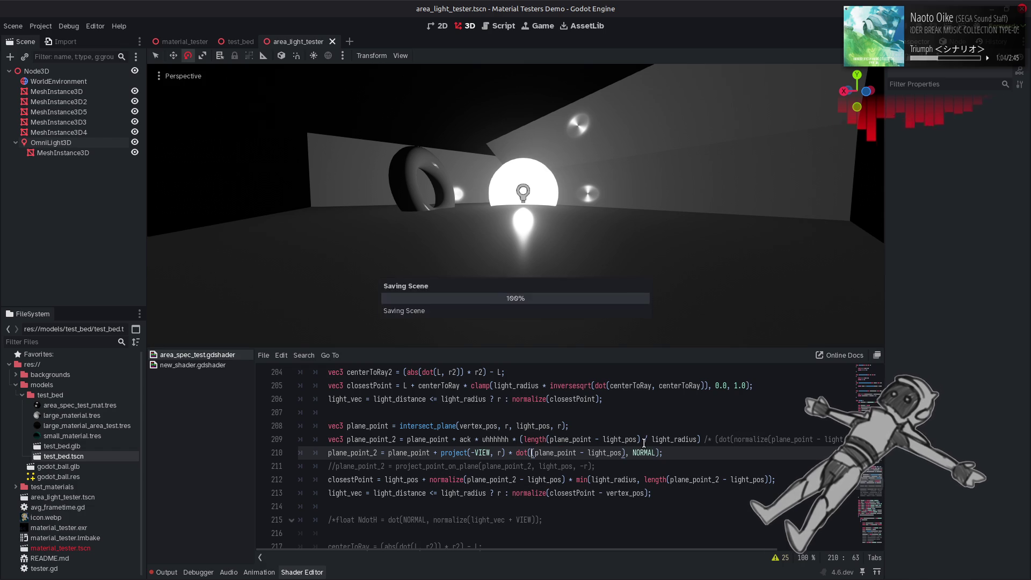
Test removing line 212's _2 suffix, then restore it and save
click(720, 480)
key(BackSpace)
key(BackSpace)
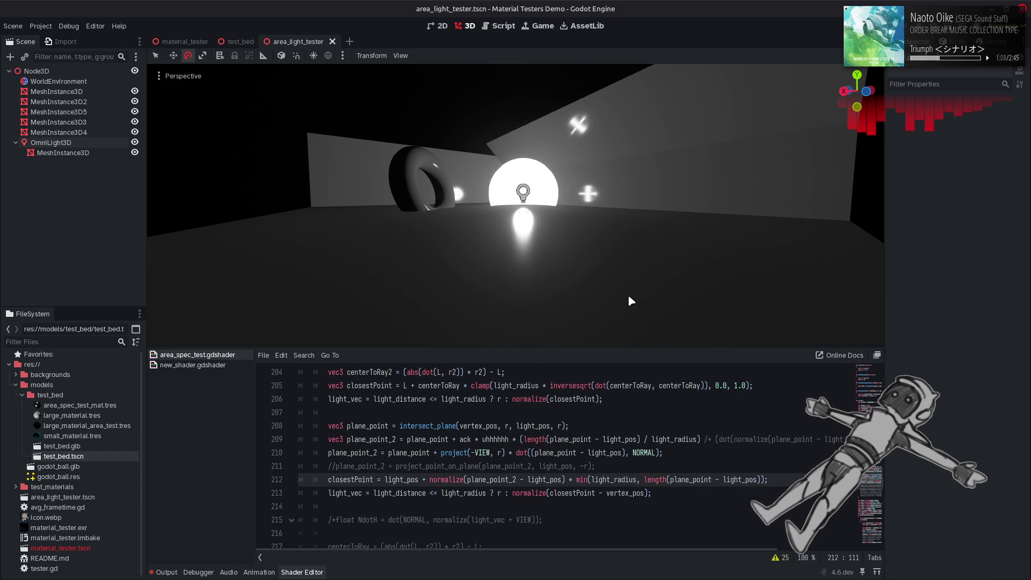
mouse_move(630, 288)
mouse_down()
mouse_move(629, 317)
mouse_move(630, 301)
mouse_up()
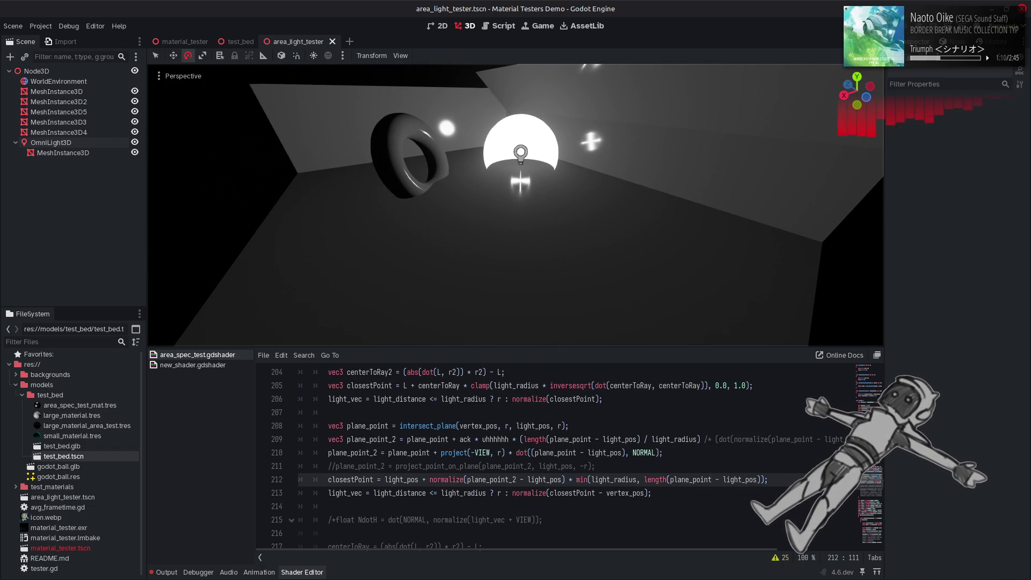
click(612, 415)
key(ctrl+z)
key(ctrl+s)
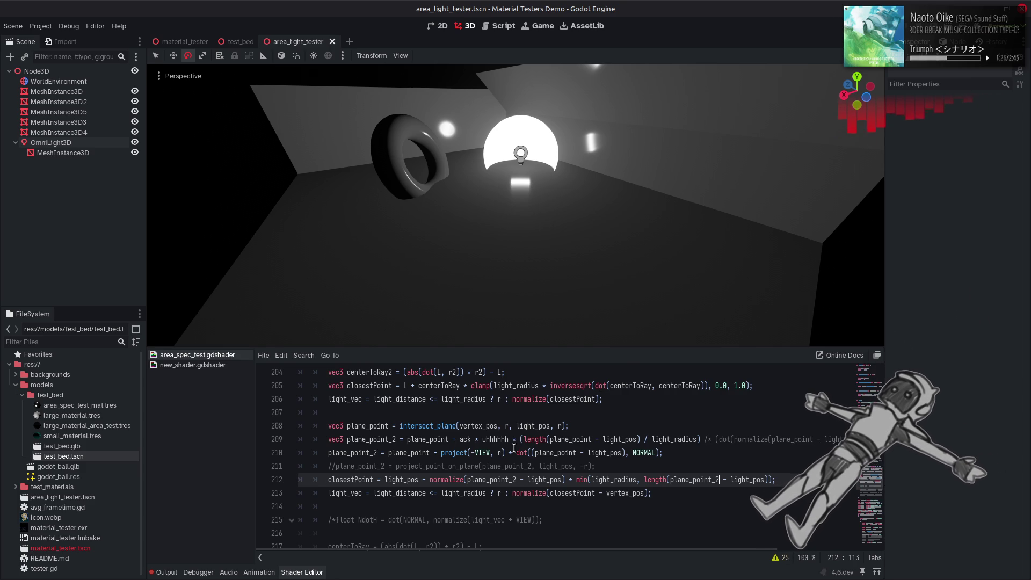
Replace -VIEW with NORMAL and the + with - on line 210, then save
drag(490, 454, 471, 455)
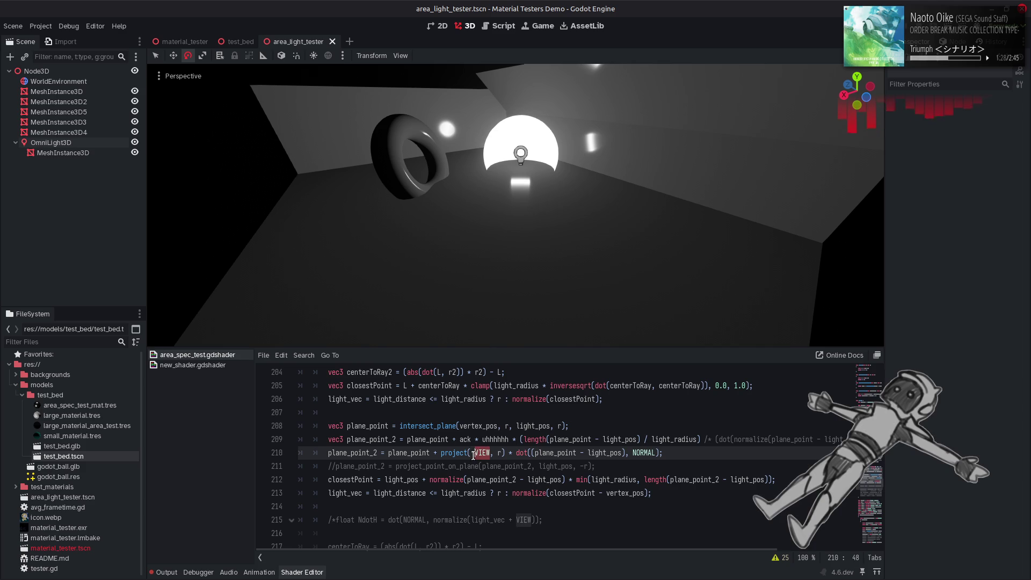
text(NORMAL)
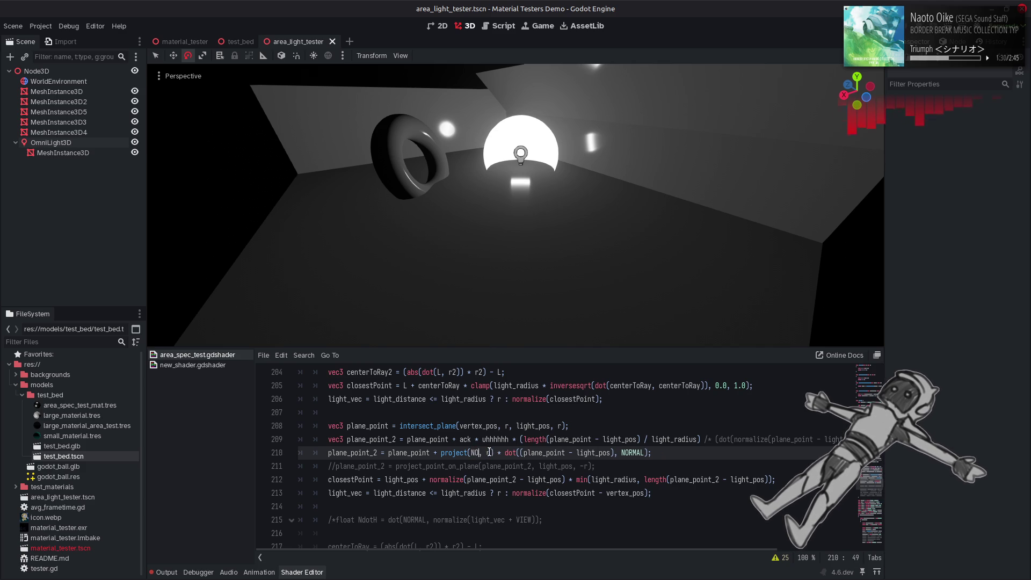
drag(547, 244, 538, 280)
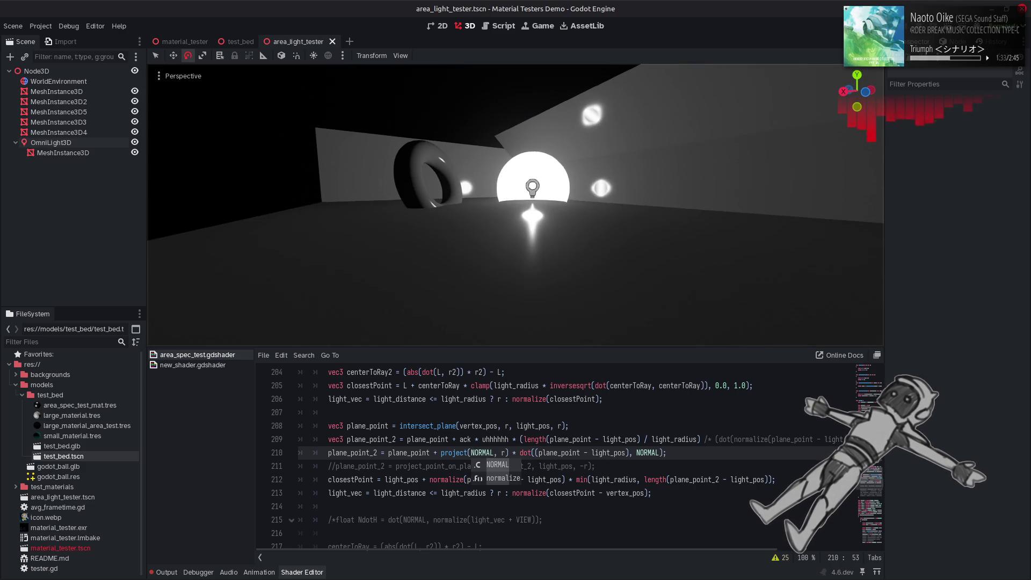
click(438, 453)
key(BackSpace)
text(-)
key(ctrl+s)
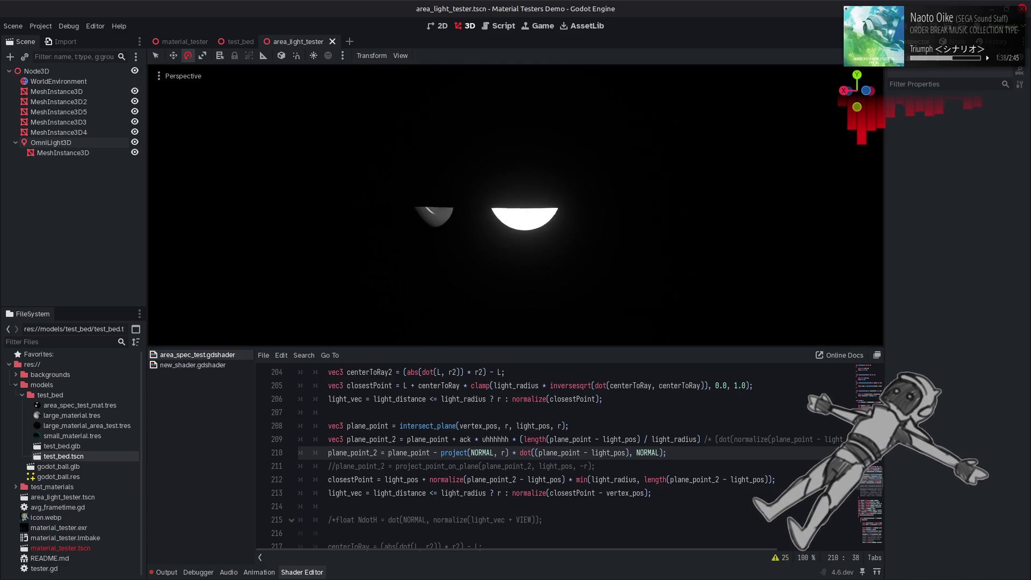
Compare the lighting by undoing and redoing the NORMAL and minus-sign changes
drag(516, 204, 516, 161)
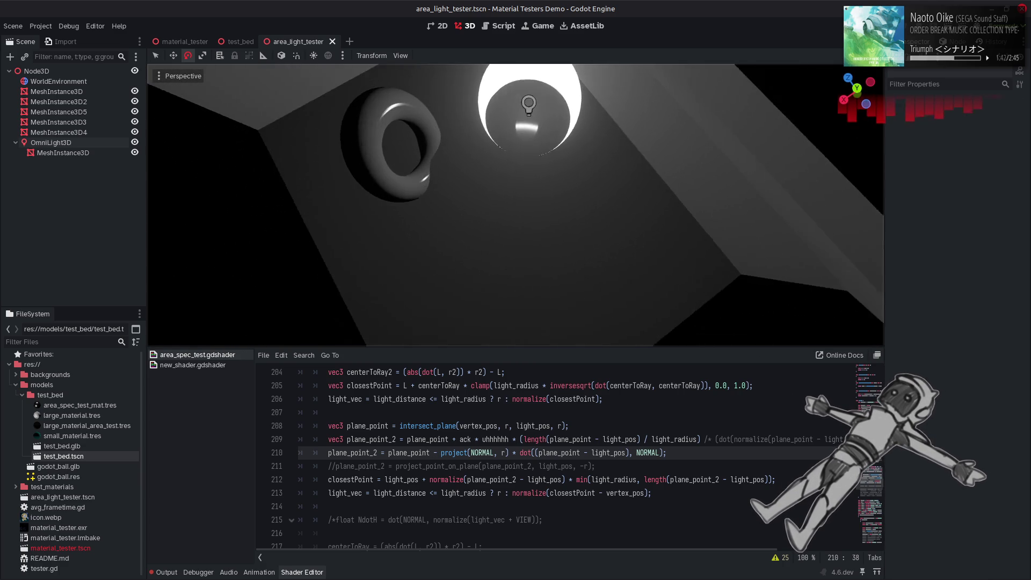
drag(516, 205, 516, 161)
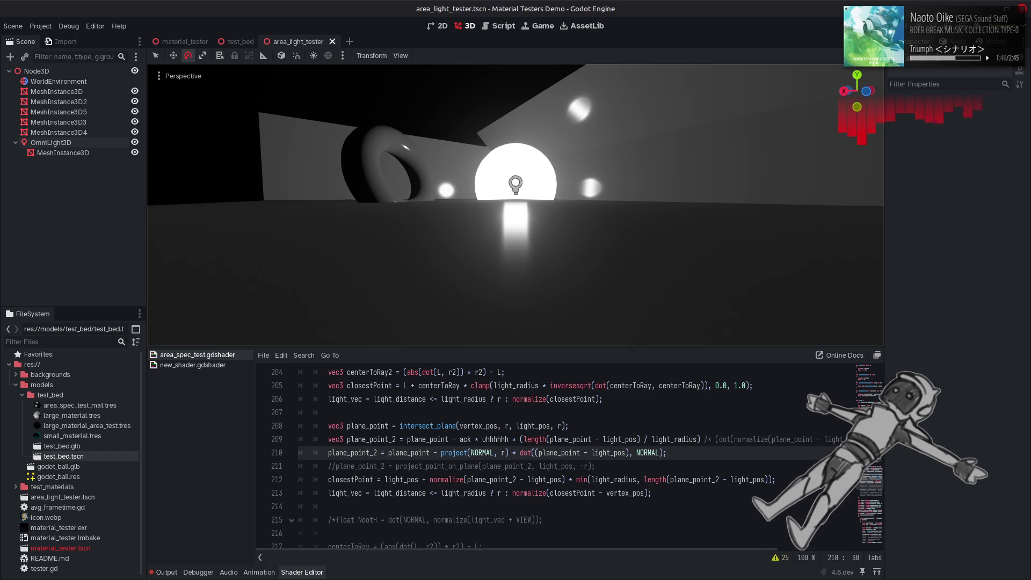
click(581, 450)
key(ctrl+z)
key(ctrl+z)
key(ctrl+z)
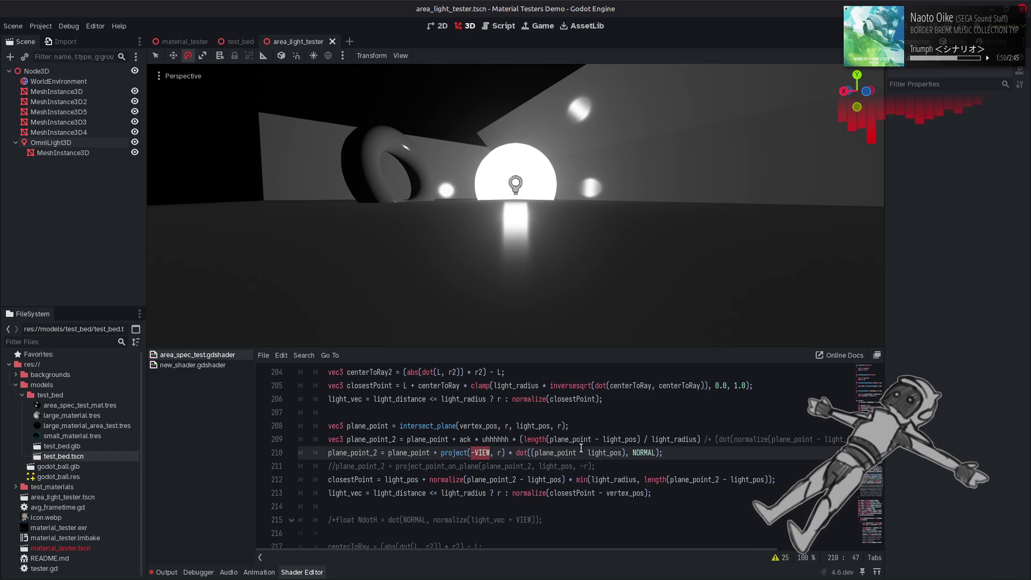
key(ctrl+shift+z)
key(ctrl+shift+z)
key(ctrl+shift+z)
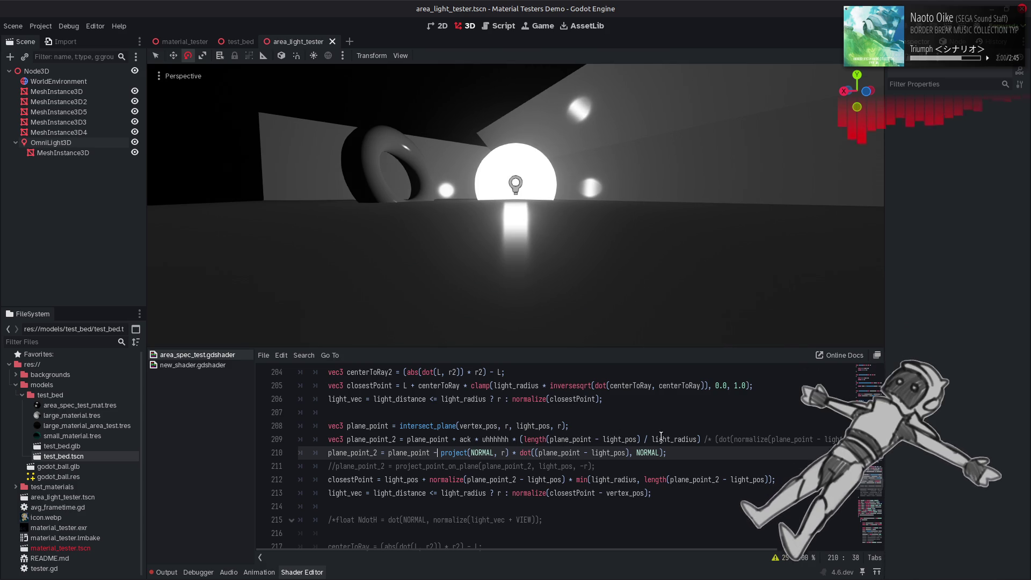
Copy '* (length(plane_point - light_pos) / light_radius)' from line 209 after line 210's projection and save
click(683, 439)
drag(657, 436, 509, 440)
key(ctrl+c)
click(509, 452)
key(ctrl+v)
key(ctrl+s)
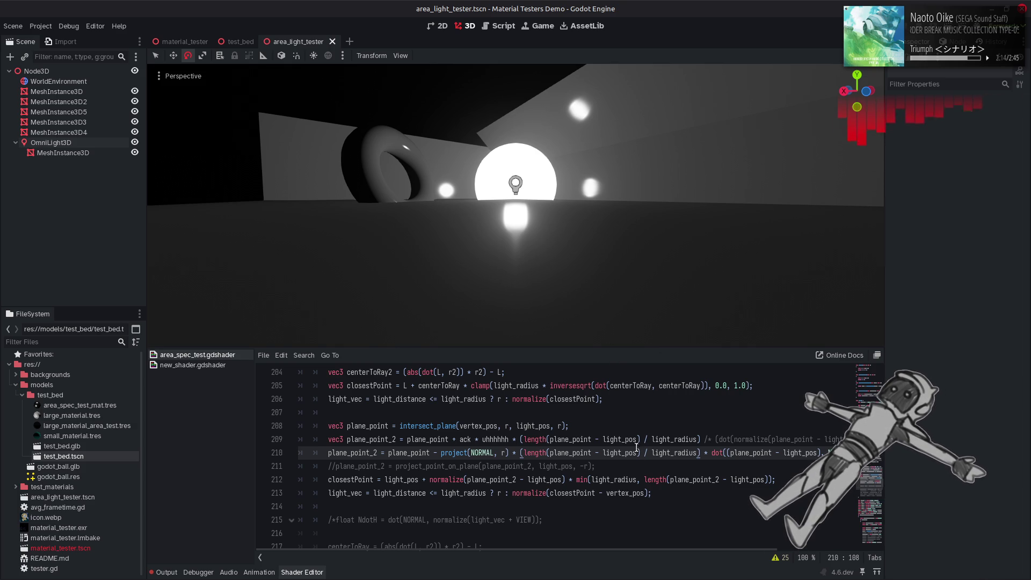
drag(644, 453, 524, 454)
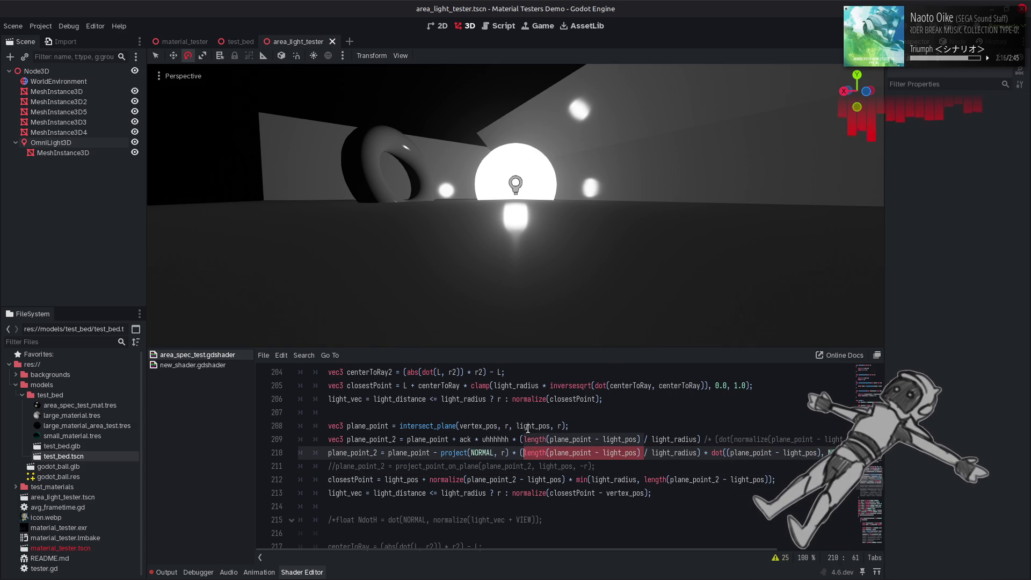
Replace the length term in line 210's factor with 1.0 and save
text(1.0)
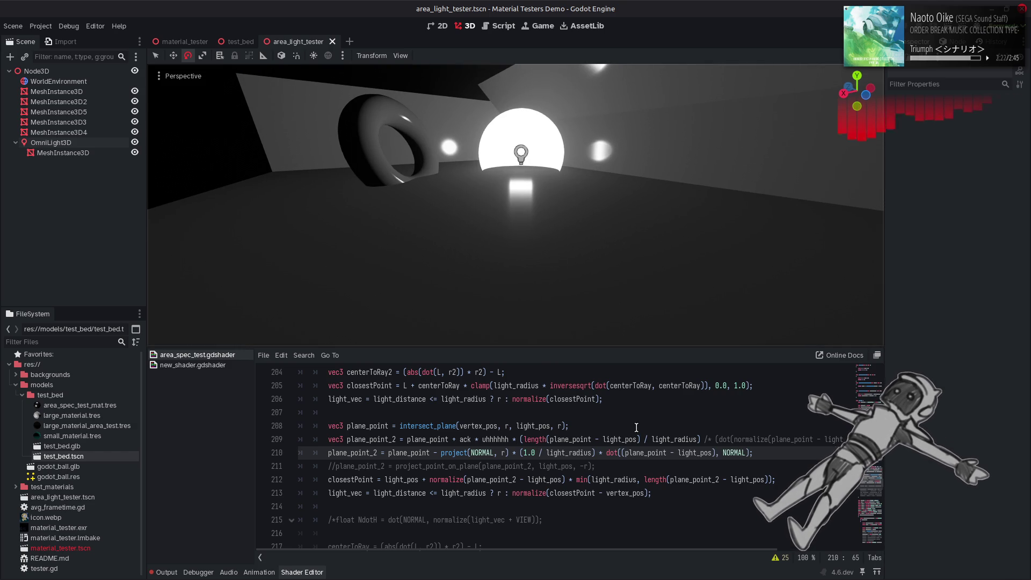
click(768, 457)
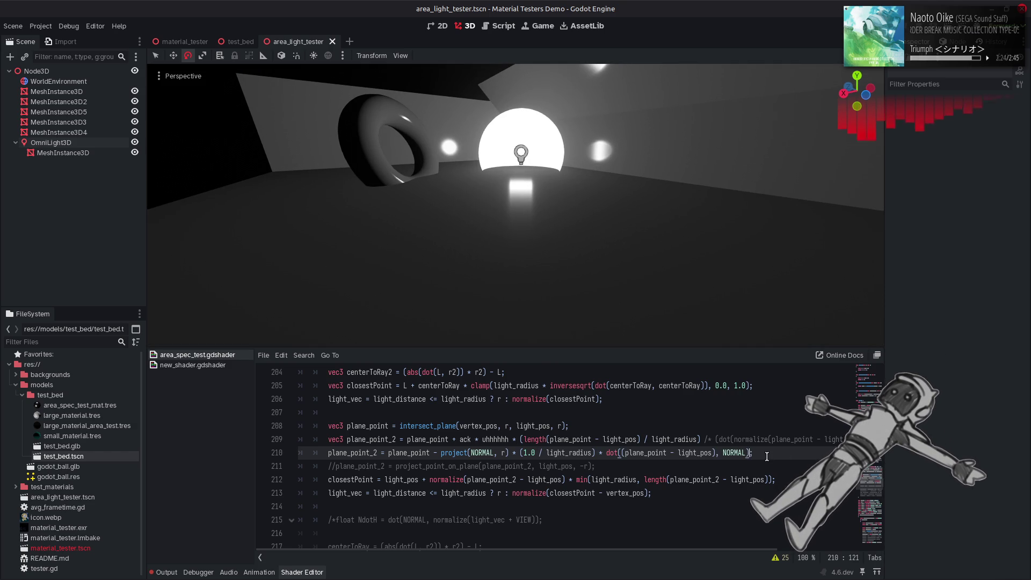
text(* 0.5)
key(ctrl+s)
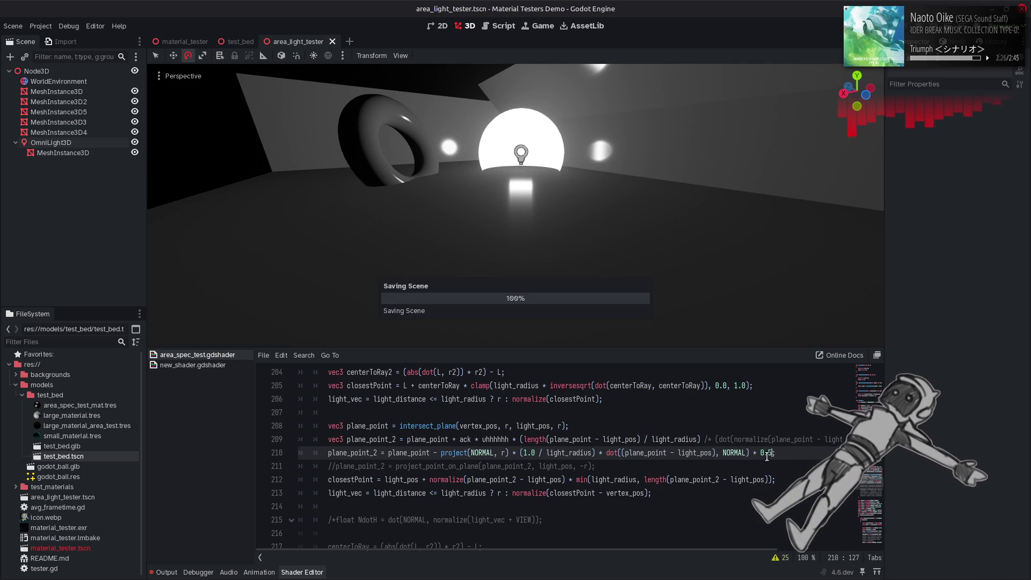
mouse_move(618, 208)
mouse_down()
mouse_move(612, 194)
mouse_move(624, 209)
mouse_up()
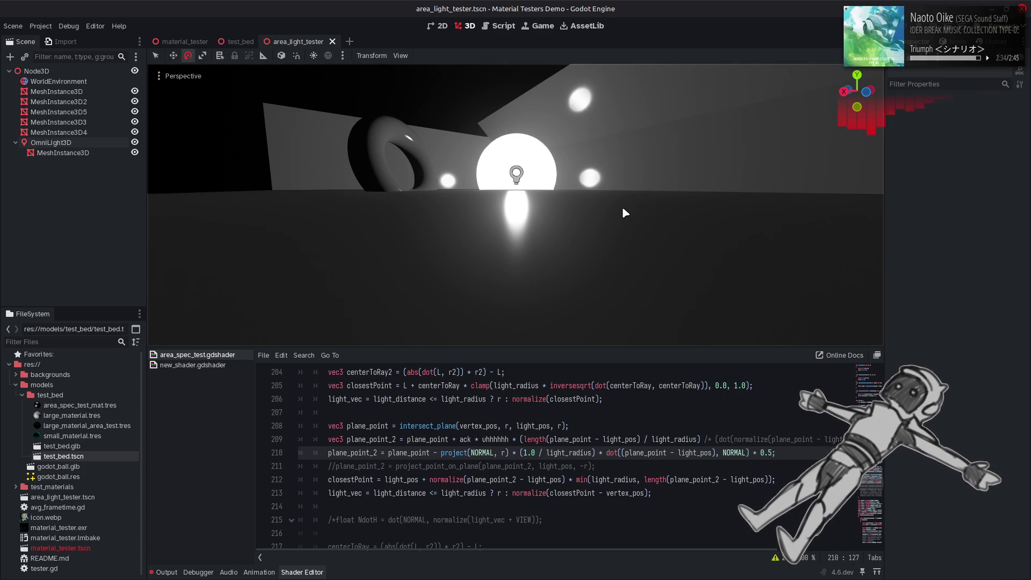
mouse_move(623, 212)
mouse_down()
mouse_move(616, 240)
mouse_move(606, 207)
mouse_move(623, 214)
mouse_up()
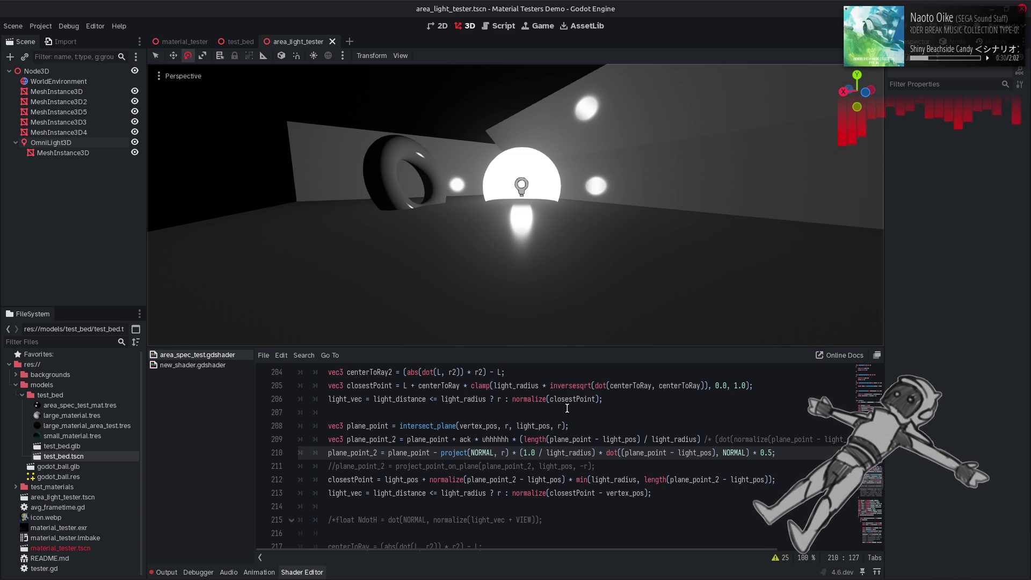
Try a 0.25 factor, revert to 0.5 and save, then select the OmniLight3D
text(2)
key(ctrl+s)
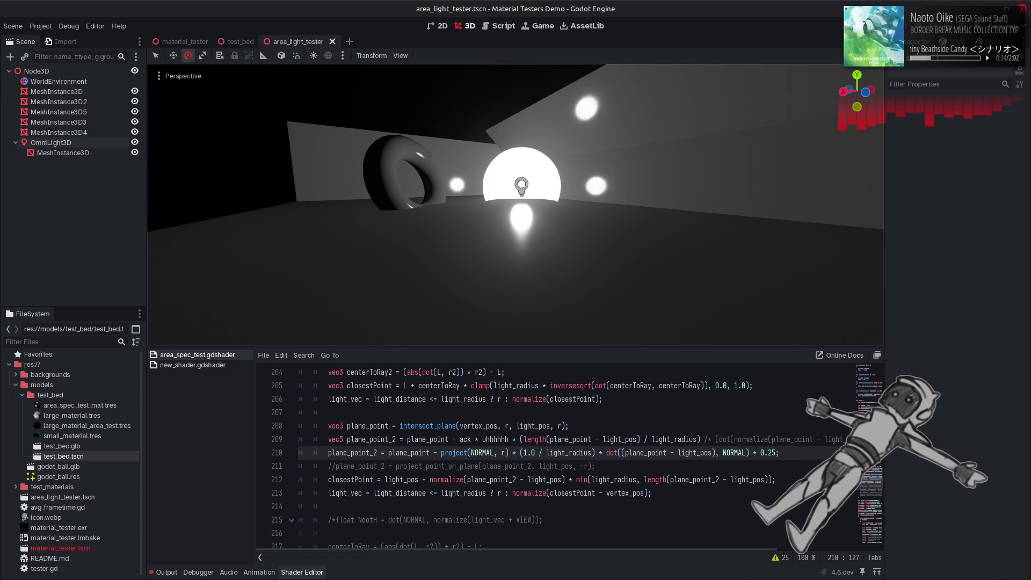
click(682, 440)
key(ctrl+z)
key(ctrl+s)
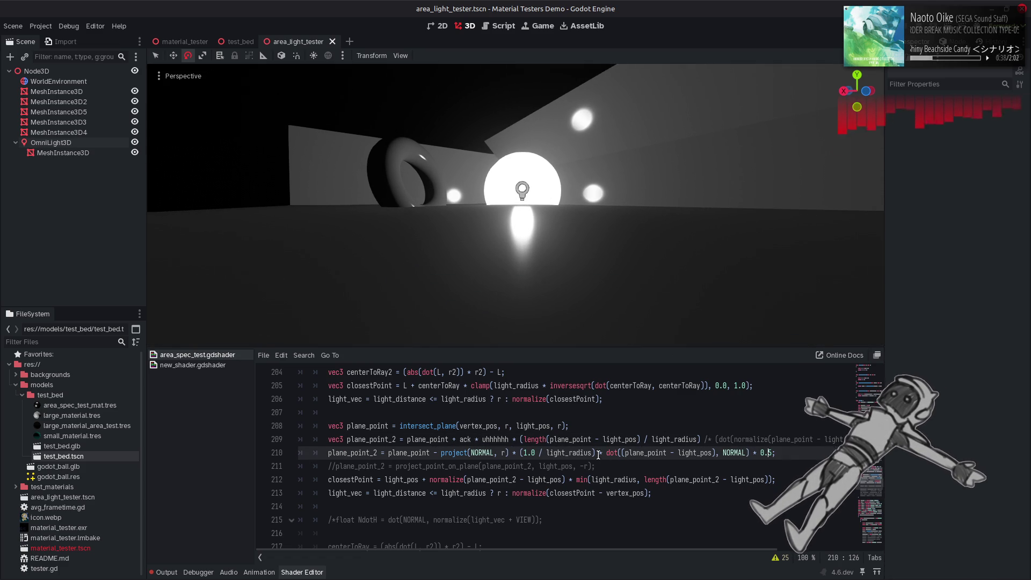
click(85, 143)
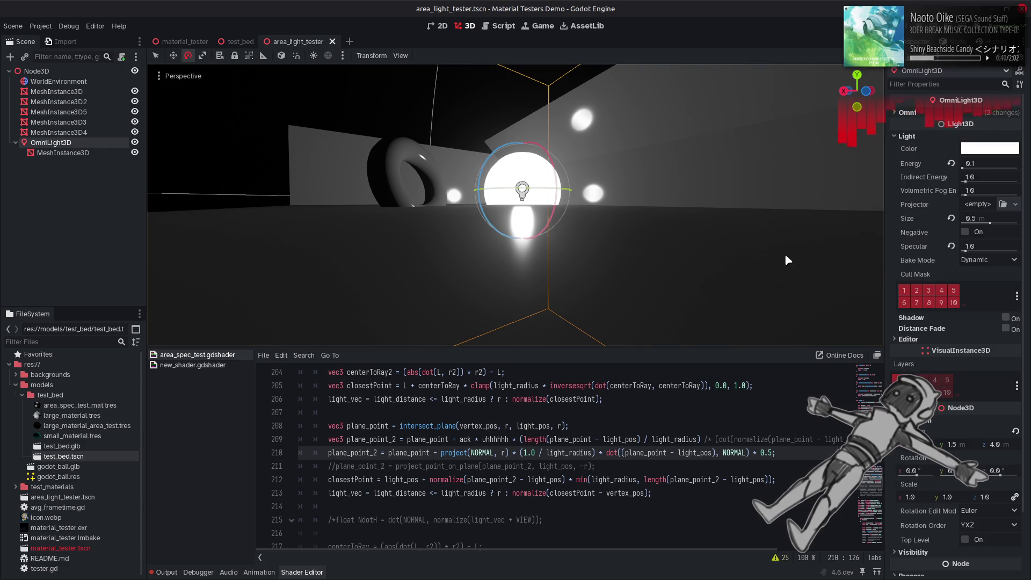
Nudge Specular, then test line 210 without '(1.0 / light_radius)' and restore it
drag(966, 251, 963, 251)
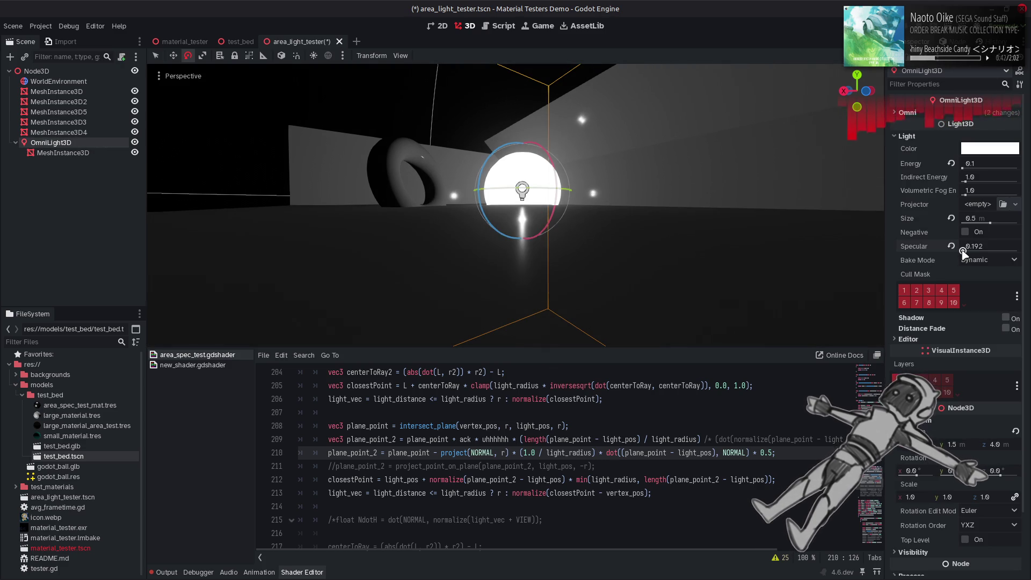
drag(963, 251, 964, 251)
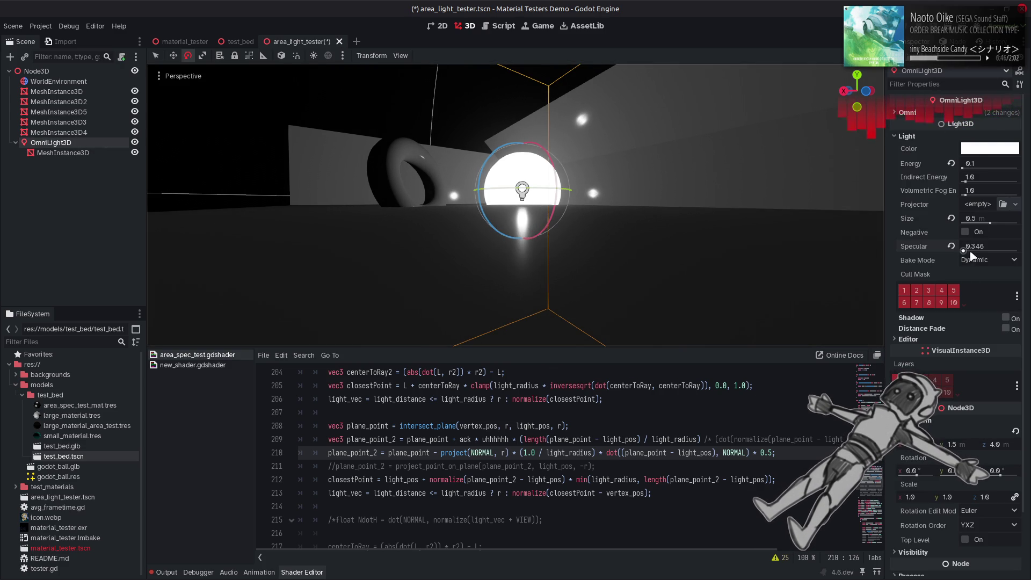
drag(595, 452, 508, 454)
key(BackSpace)
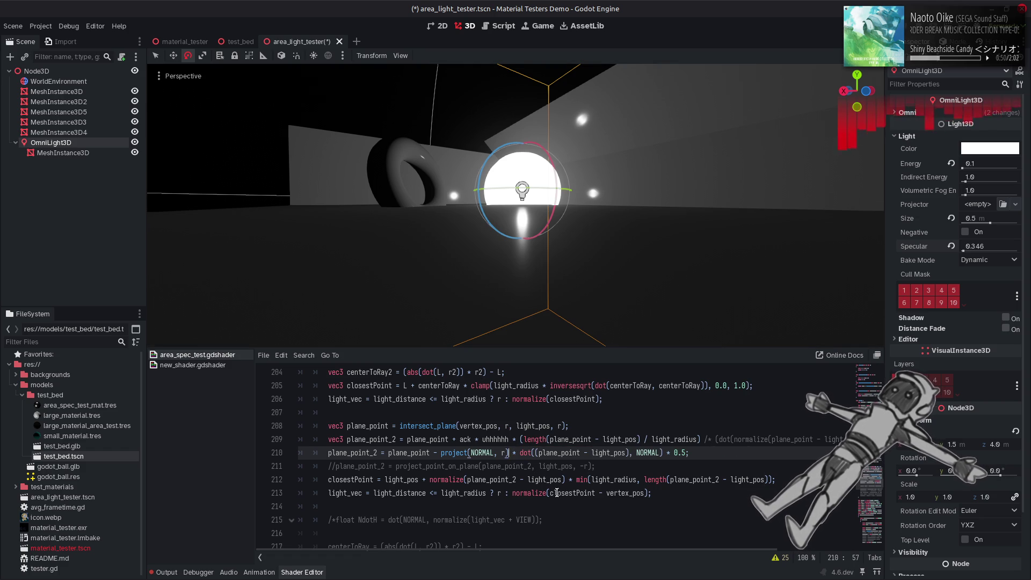
key(ctrl+s)
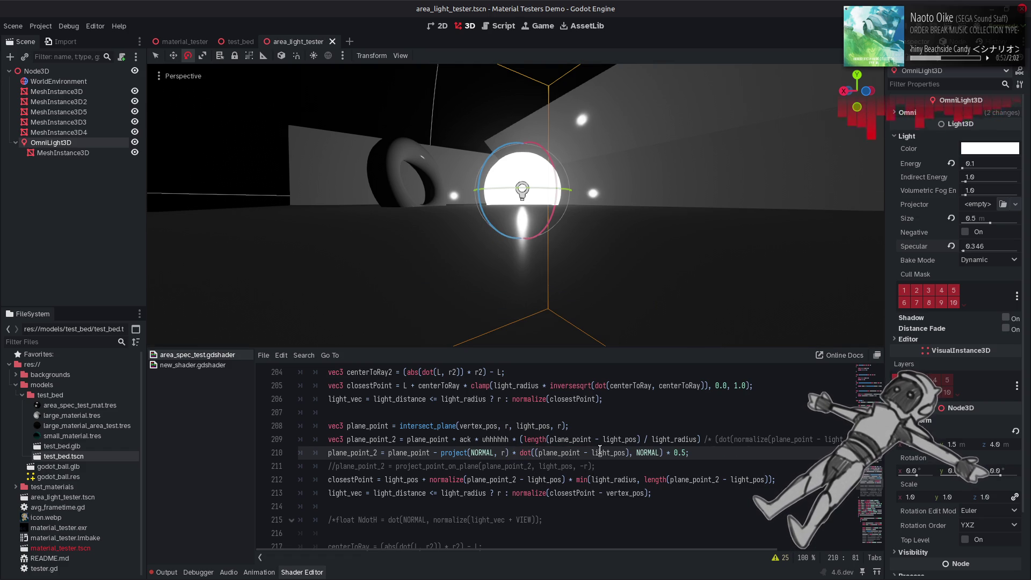
key(ctrl+z)
key(ctrl+s)
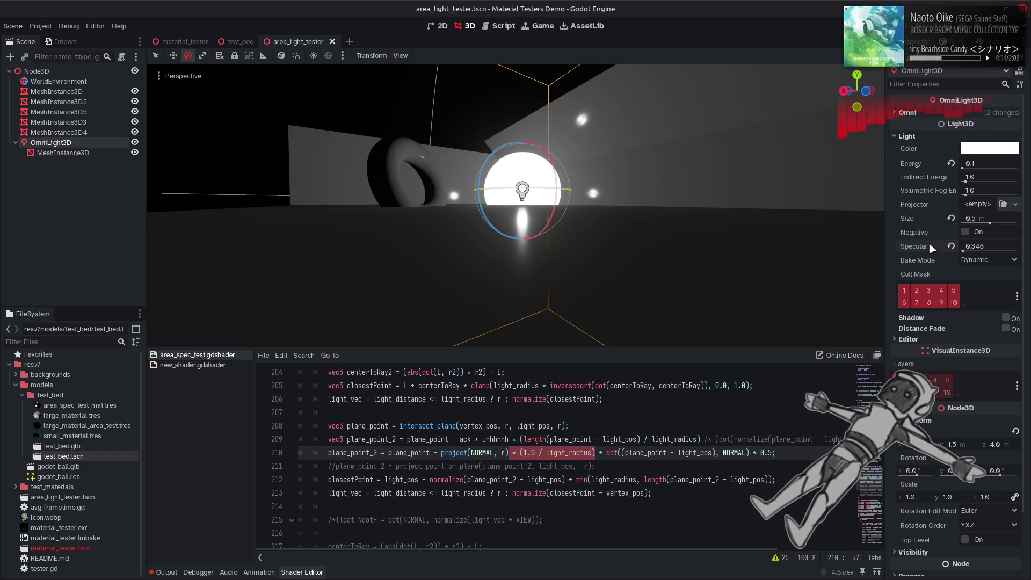
Raise Specular to 16, retest removing the radius factor, then lower Specular sharply
drag(963, 251, 964, 254)
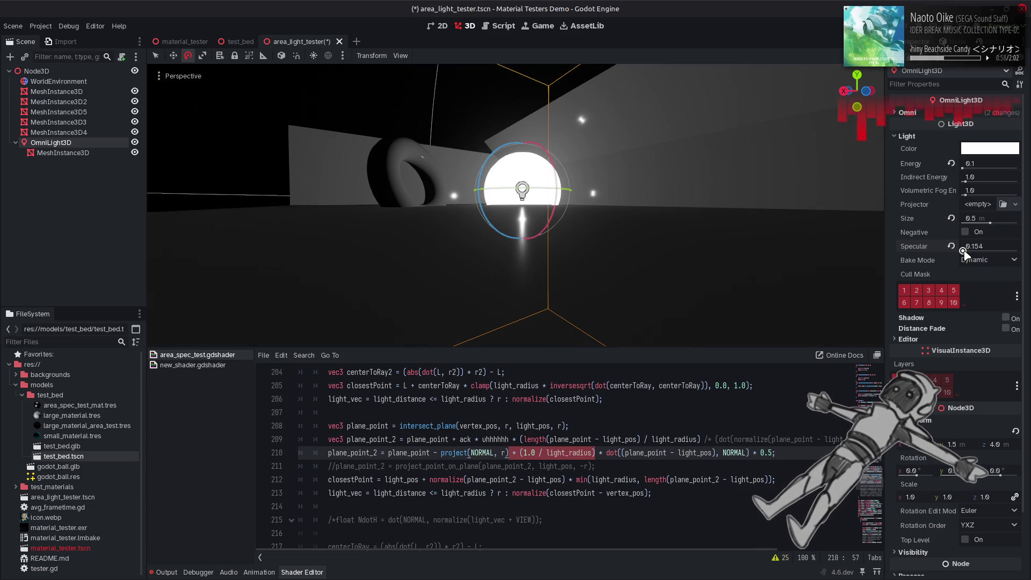
drag(964, 254, 1018, 251)
drag(825, 242, 825, 290)
key(BackSpace)
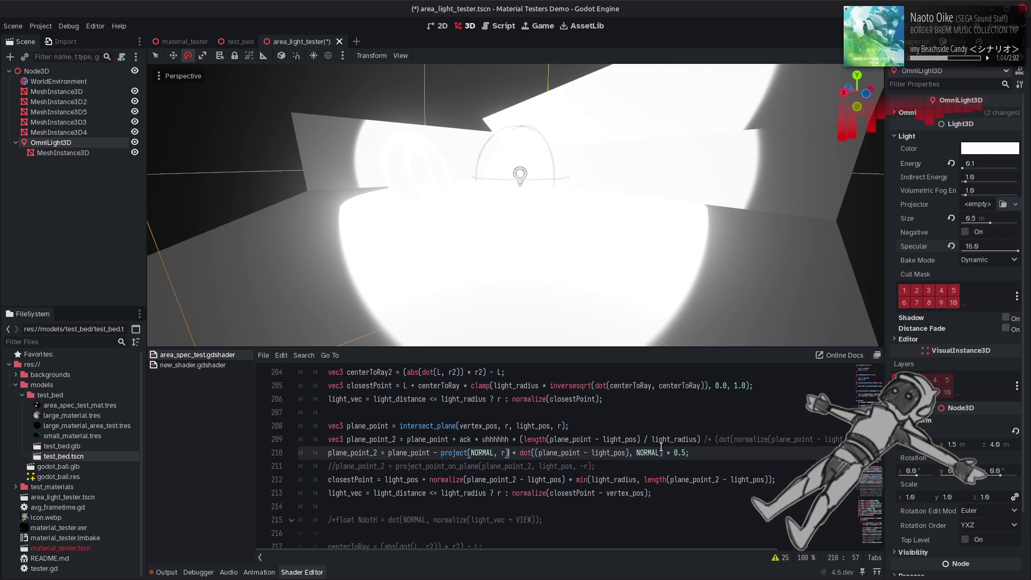
key(ctrl+s)
click(633, 494)
key(ctrl+z)
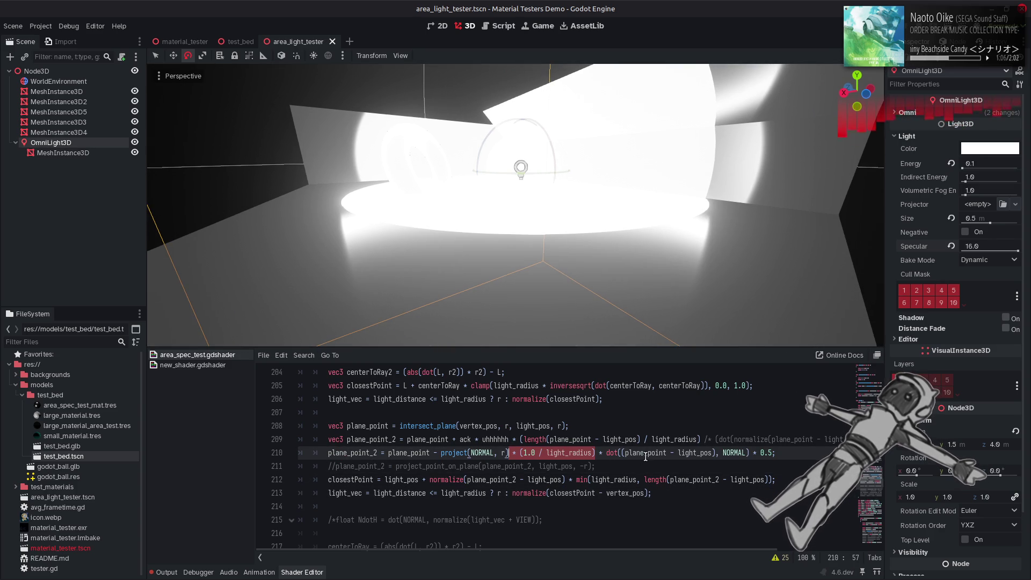
drag(1018, 251, 963, 251)
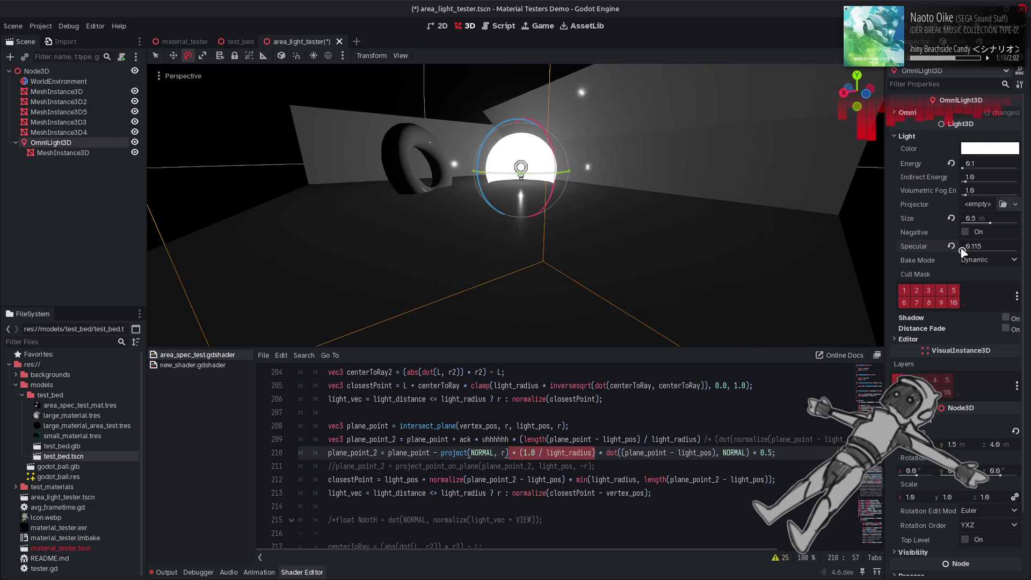
Compare the lighting with and without the radius factor again, finally keeping it
key(Delete)
key(ctrl+s)
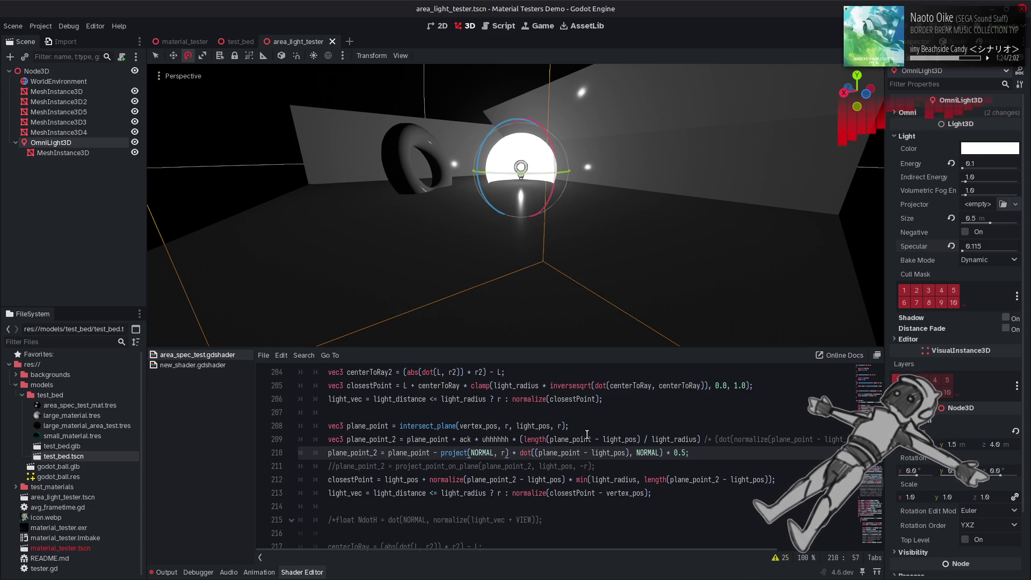
key(ctrl+z)
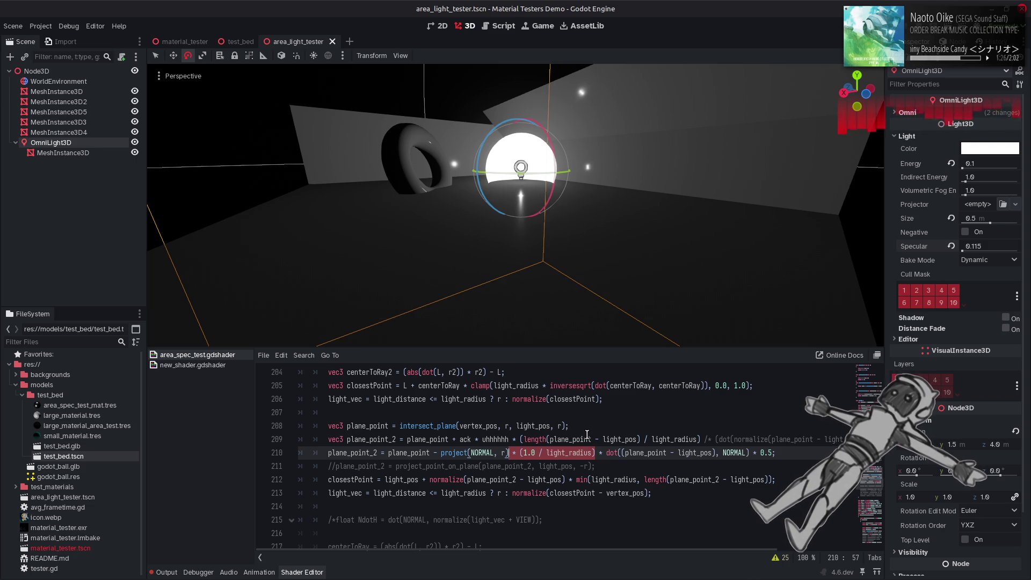
key(Delete)
key(ctrl+s)
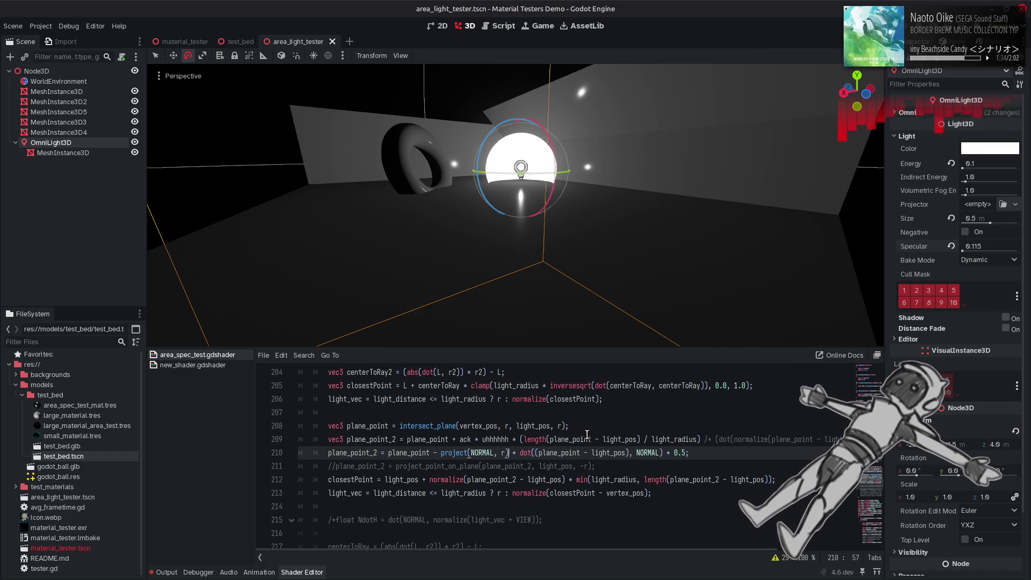
key(ctrl+z)
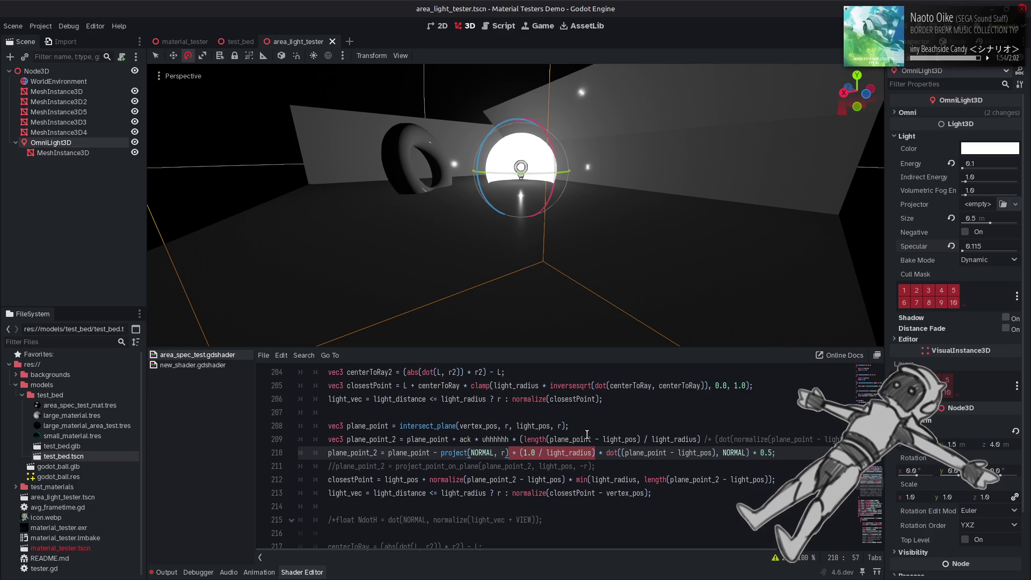
click(588, 434)
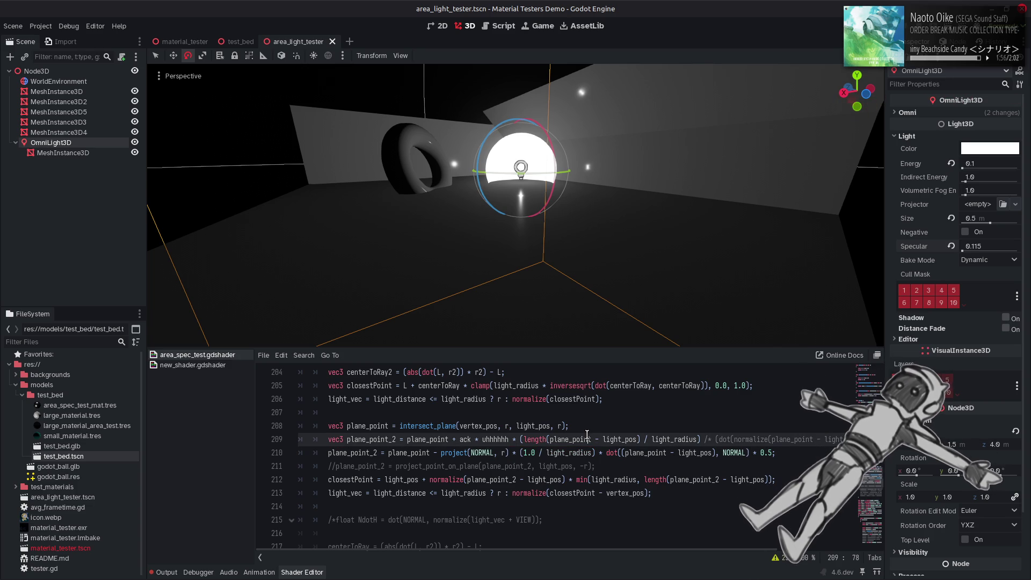
Change line 210's factor to (1.0 / (light_radius + 1.0))
click(593, 453)
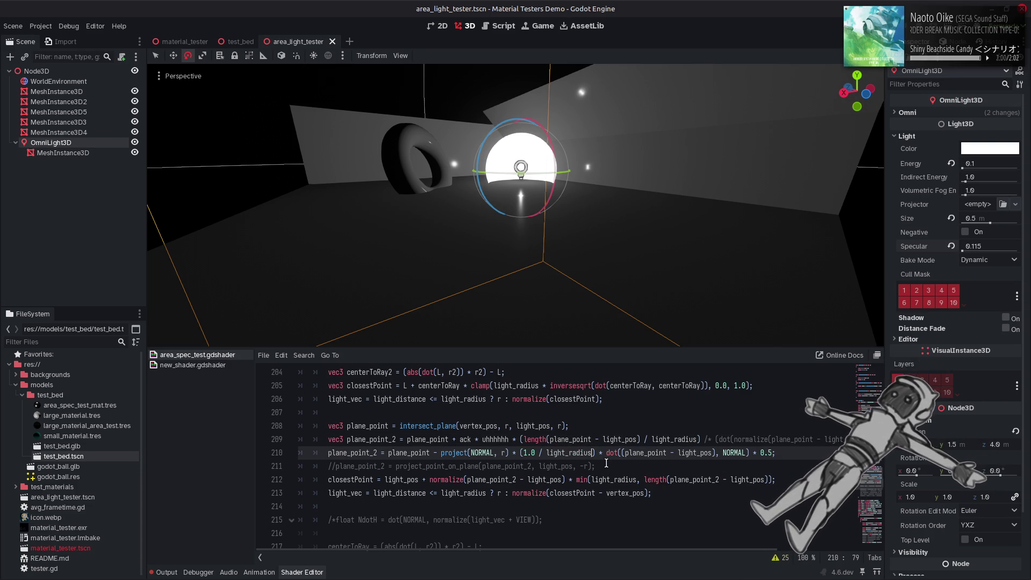
double_click(572, 451)
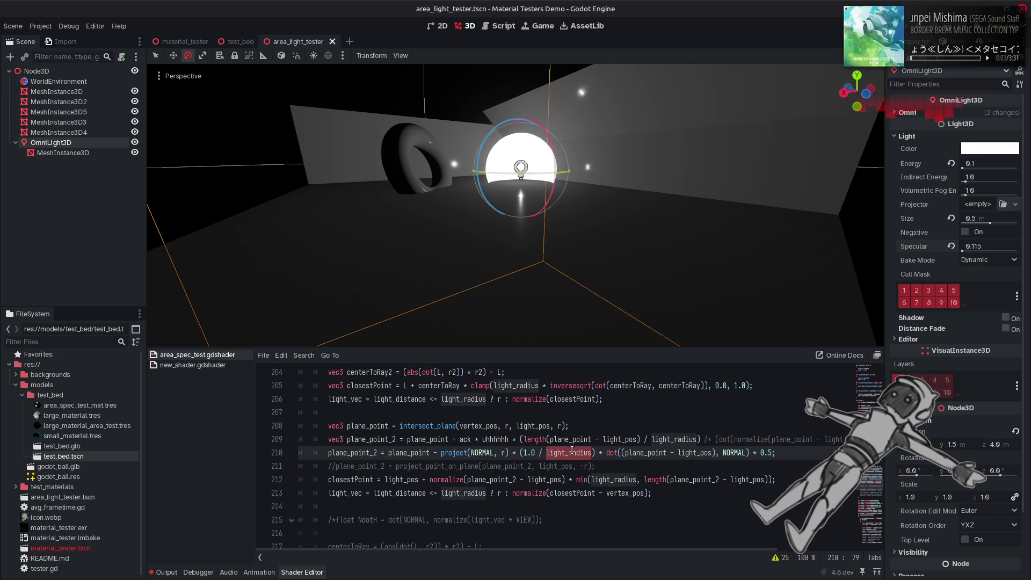
click(593, 453)
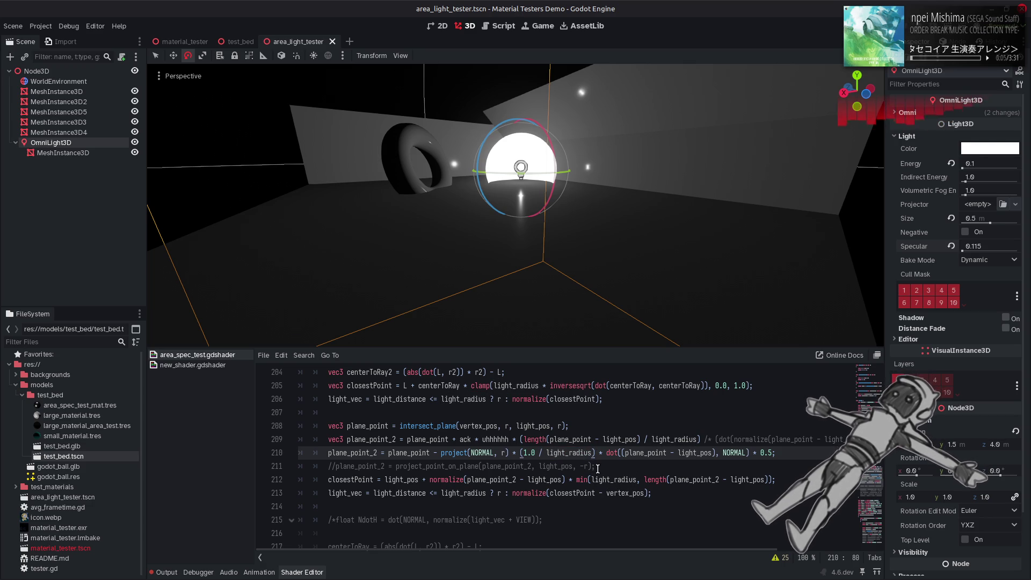
text(+ 1.0)
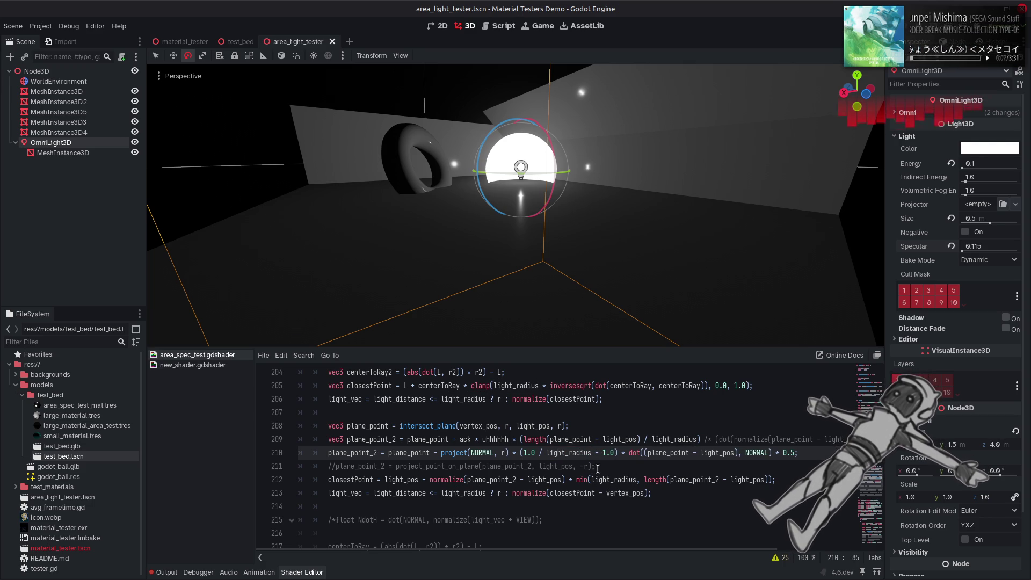
text())
click(549, 453)
text(()
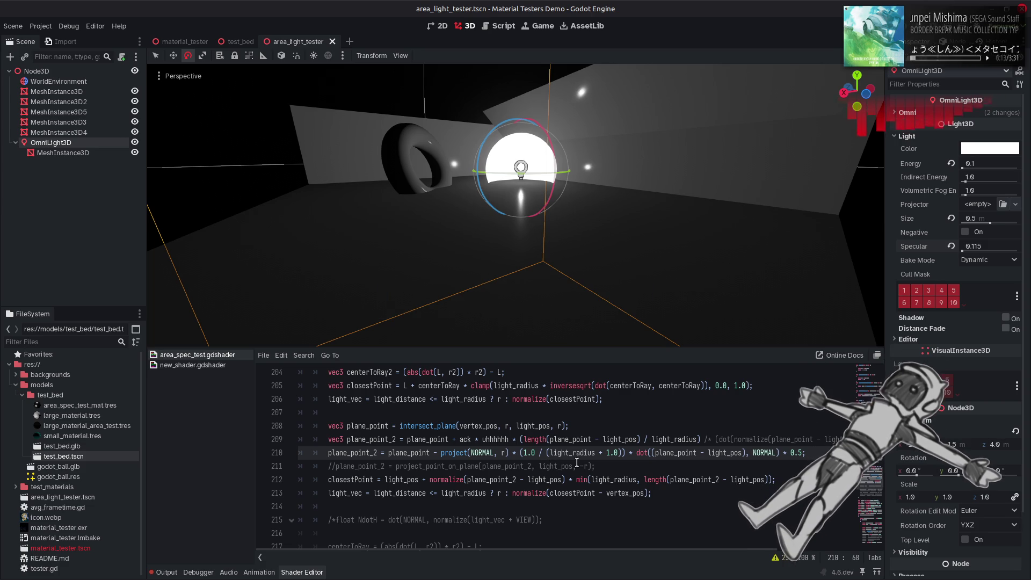
Drag the light's Specular up to about 4.5, then lower it
mouse_move(921, 250)
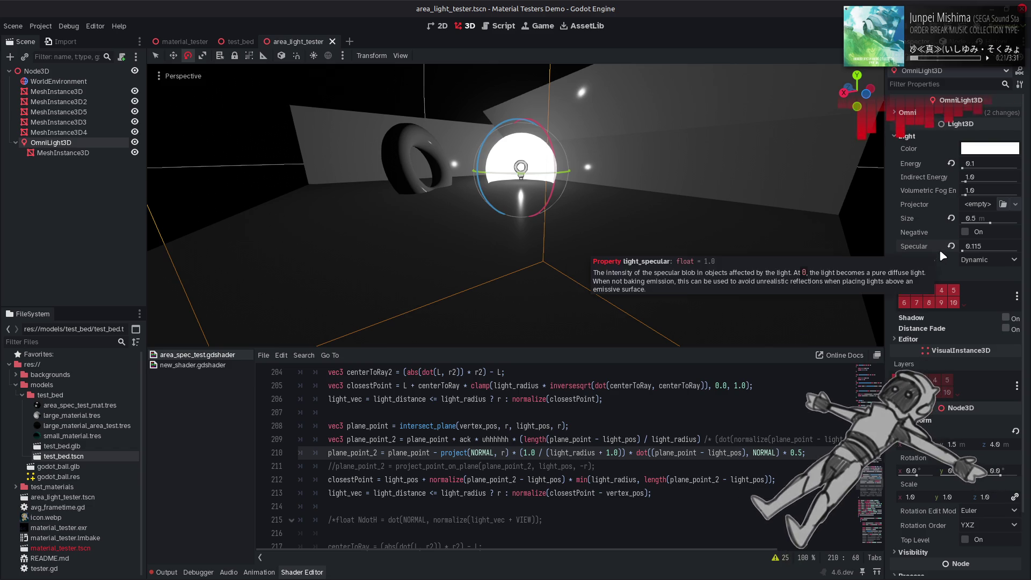
drag(963, 250, 973, 252)
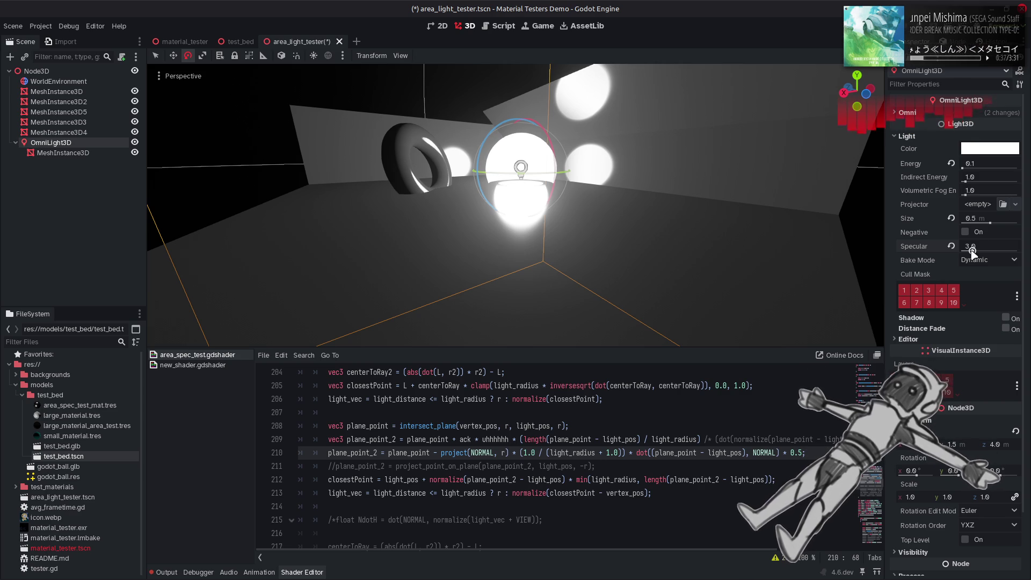
drag(972, 252, 972, 253)
Reset the light's Specular and enter 1
click(951, 246)
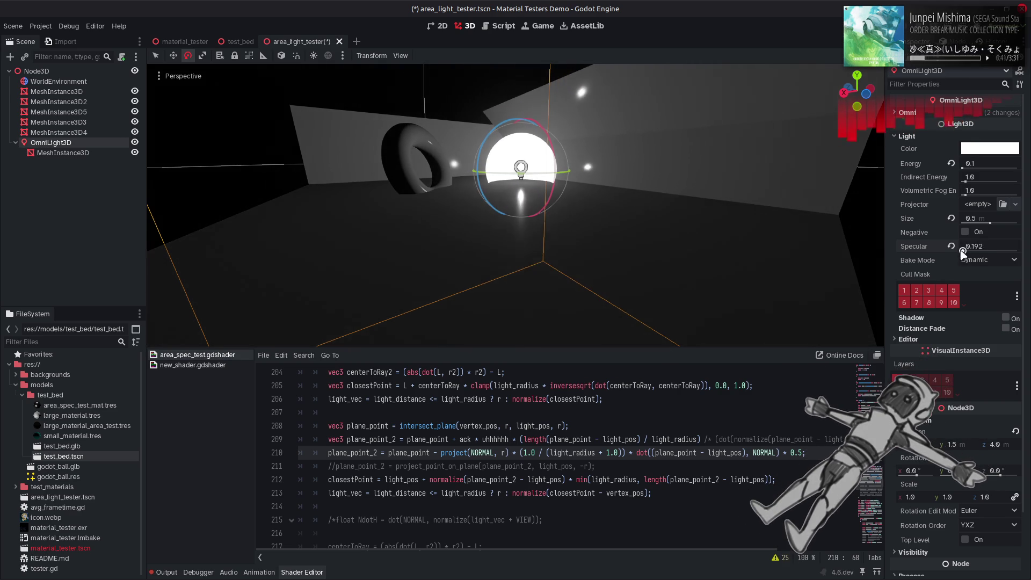
click(970, 245)
text(1)
key(Return)
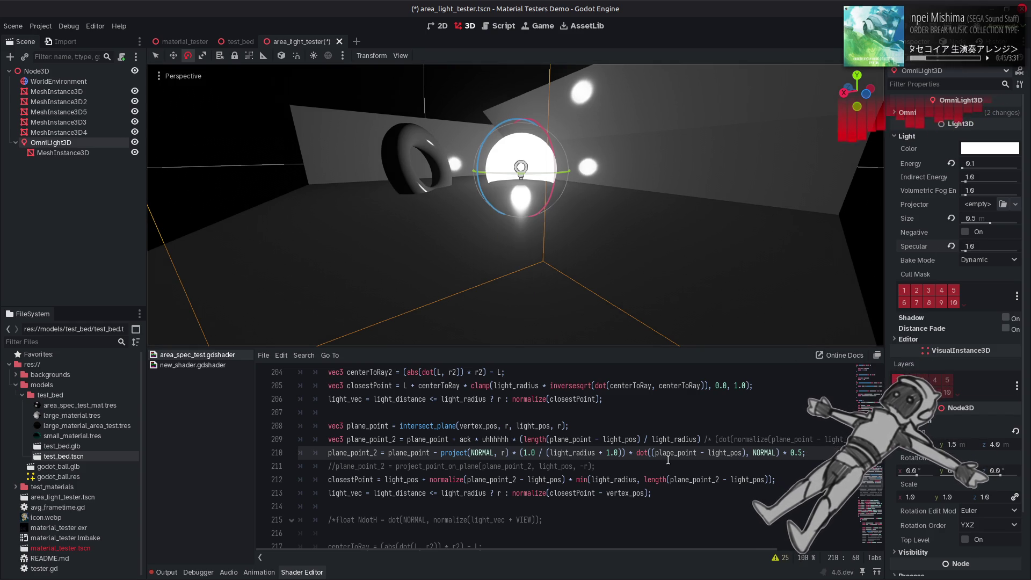
Delete the trailing '* 0.5' from line 210 and save
drag(783, 453, 799, 454)
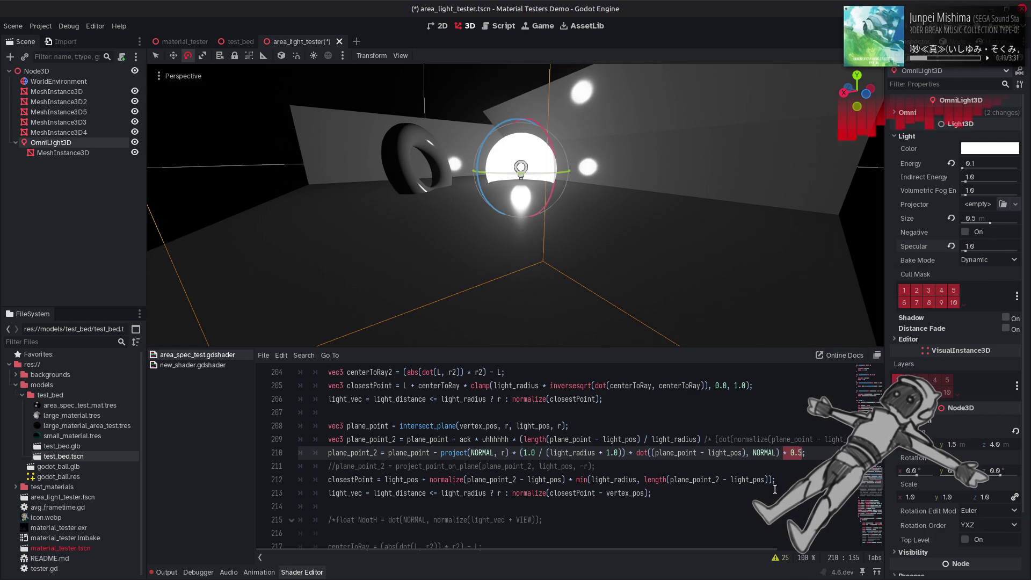
key(BackSpace)
key(ctrl+s)
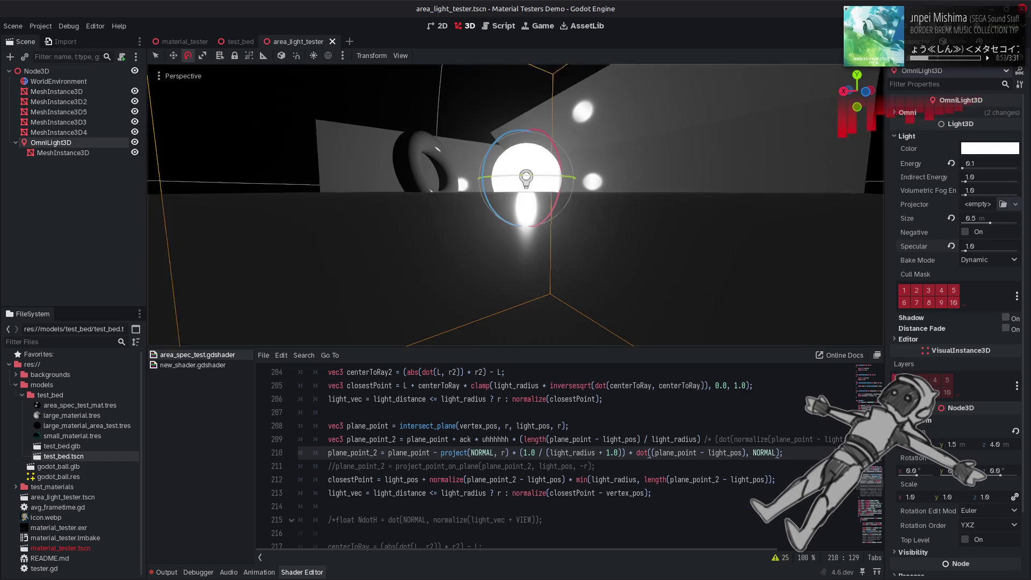
click(645, 479)
click(781, 453)
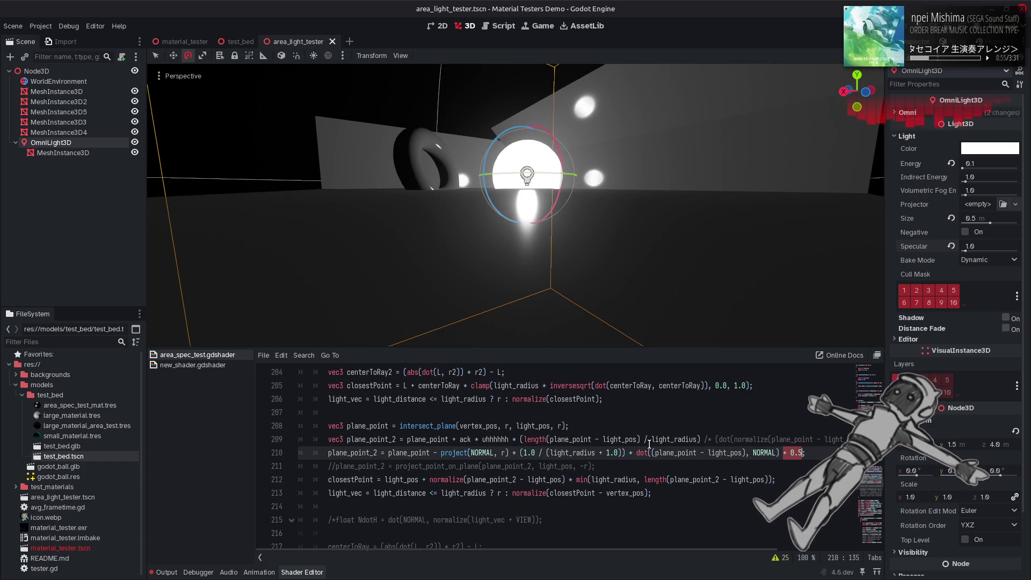
Drop Specular to 0, then drag it back up to about 1.9
click(962, 252)
mouse_move(962, 251)
mouse_down()
mouse_move(989, 253)
mouse_move(967, 251)
mouse_up()
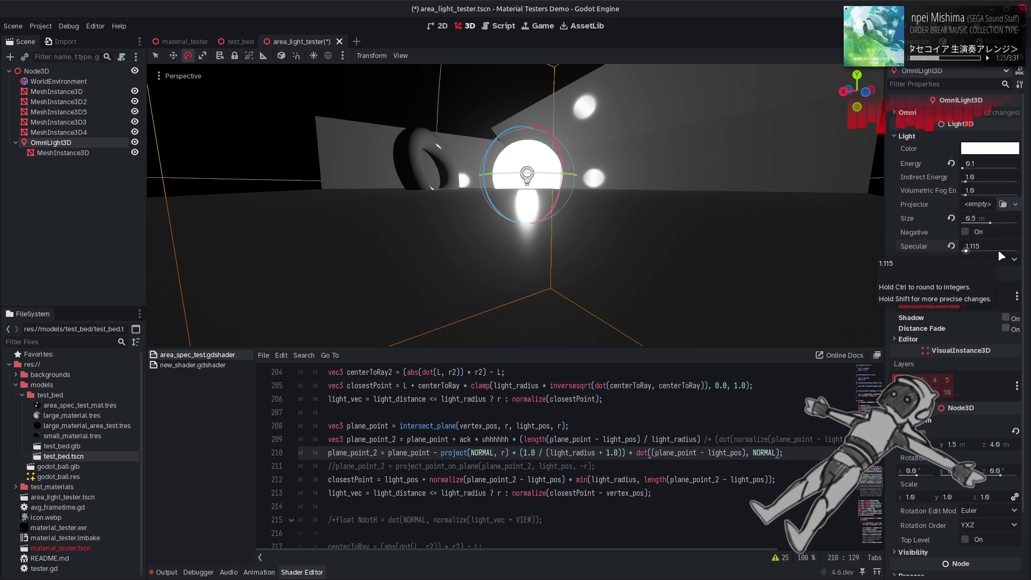
click(998, 249)
Enter Specular 2, drag it to 4, then set it to 1.0
text(2)
key(Return)
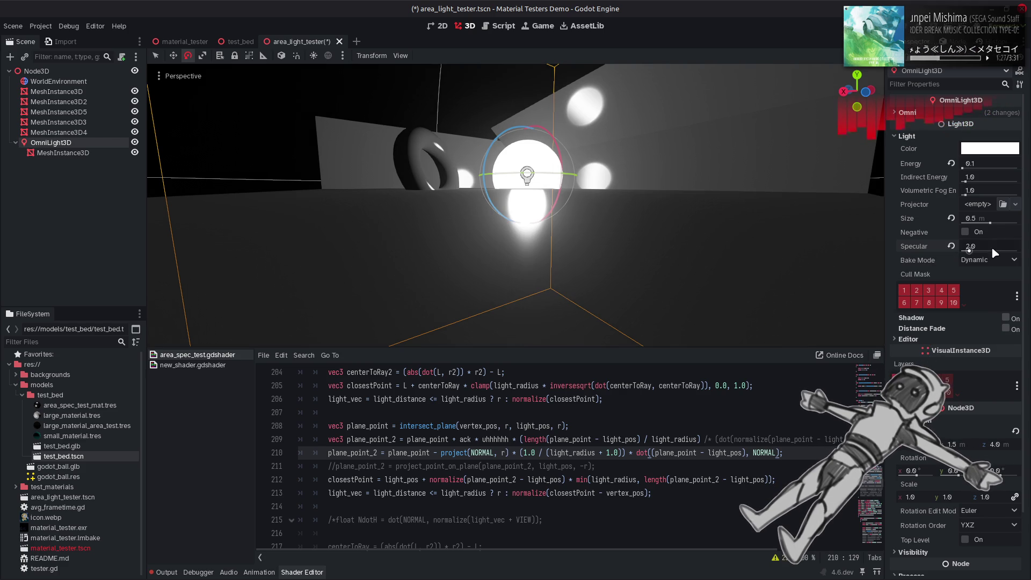
drag(991, 246, 1001, 246)
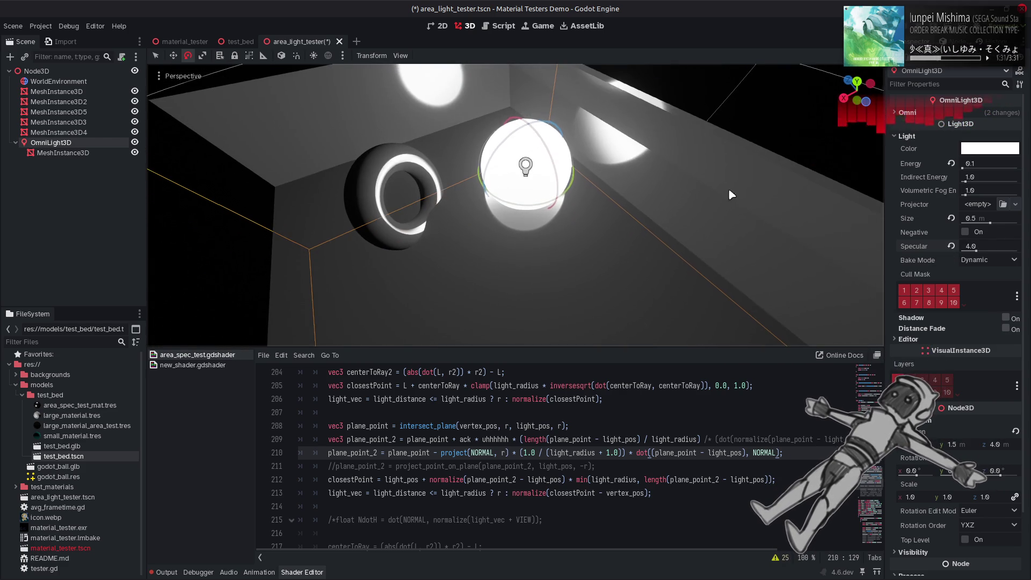
click(991, 246)
text(1)
key(Return)
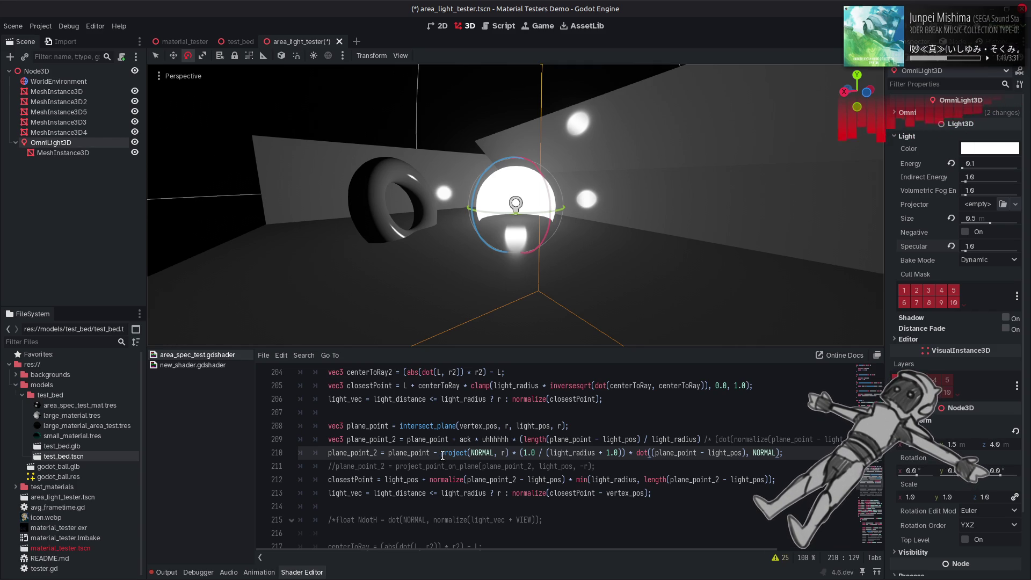
double_click(455, 456)
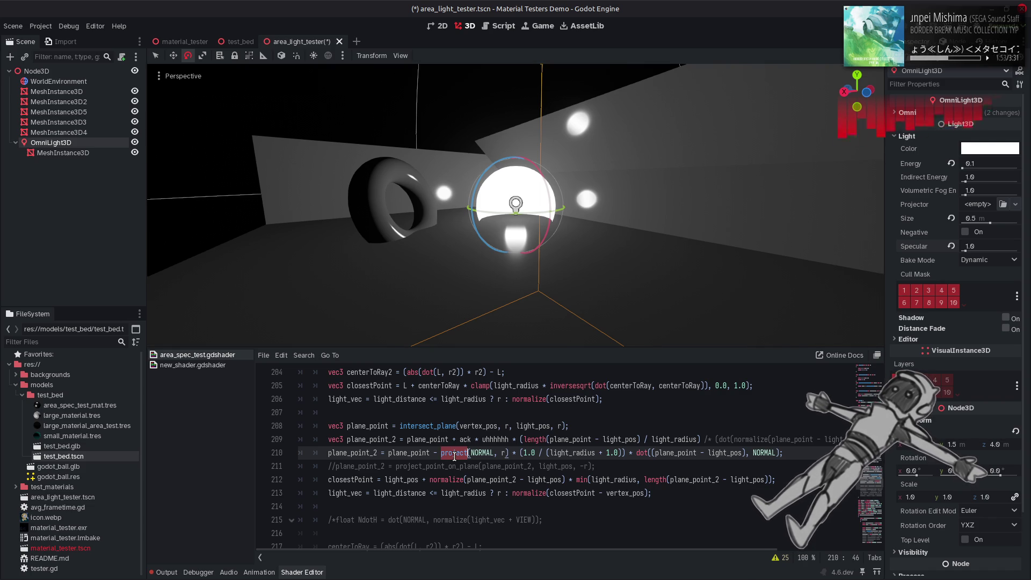
Nest a second cross on line 210 as cross(cross(...), NORMAL) and save
text(cross)
key(ctrl+s)
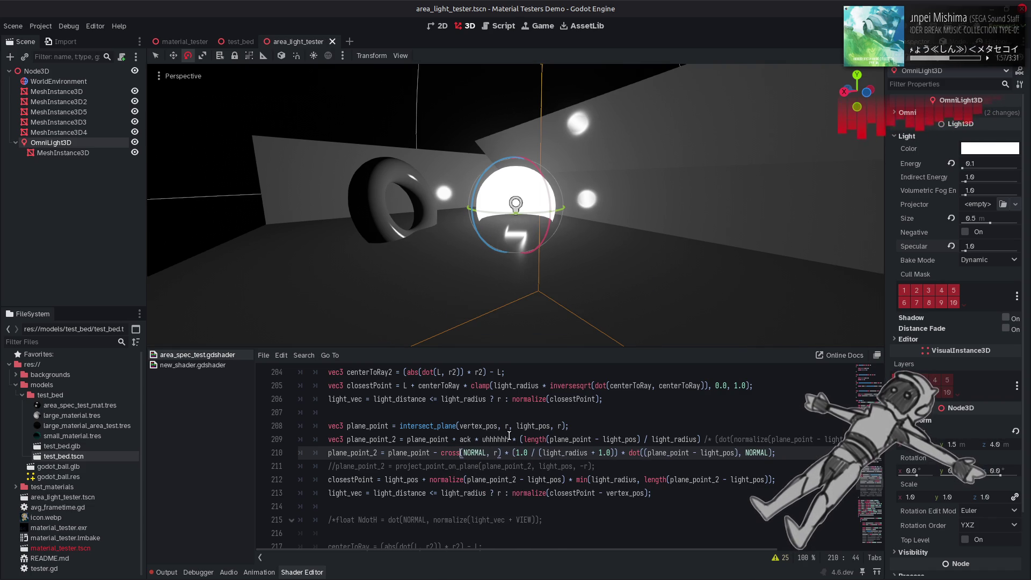
double_click(447, 455)
key(ctrl+c)
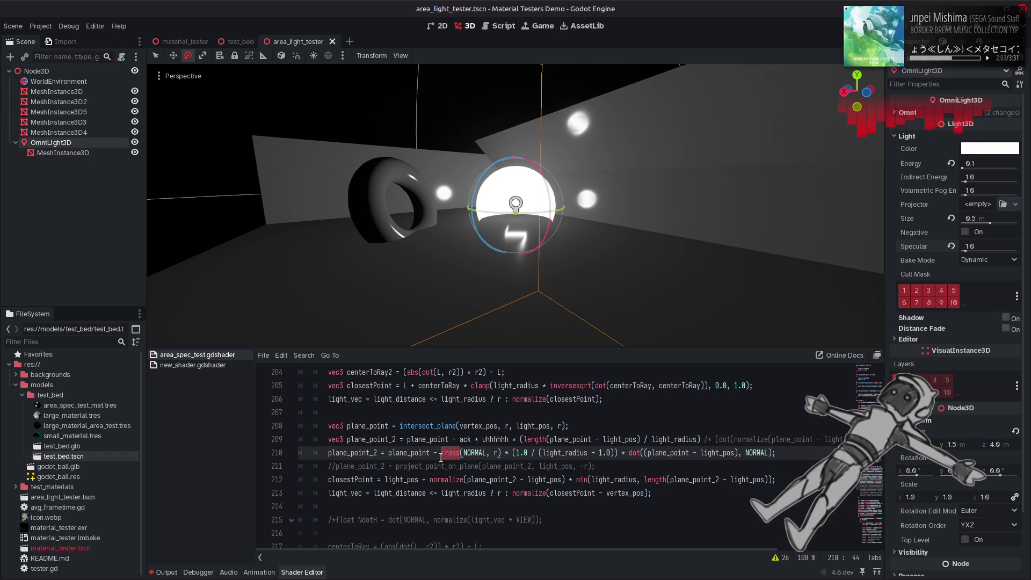
click(441, 453)
key(ctrl+v)
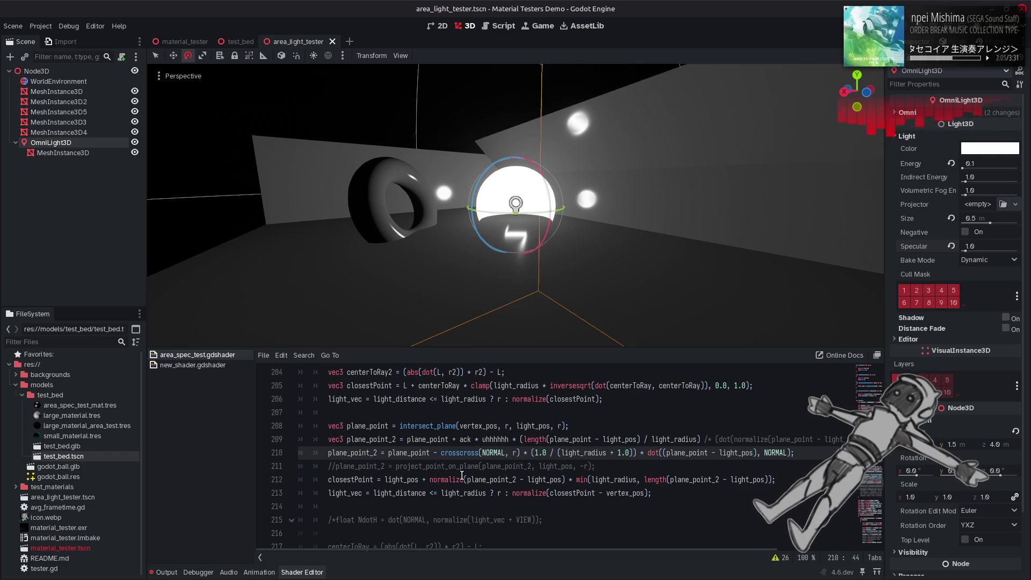
text(()
click(526, 454)
text())
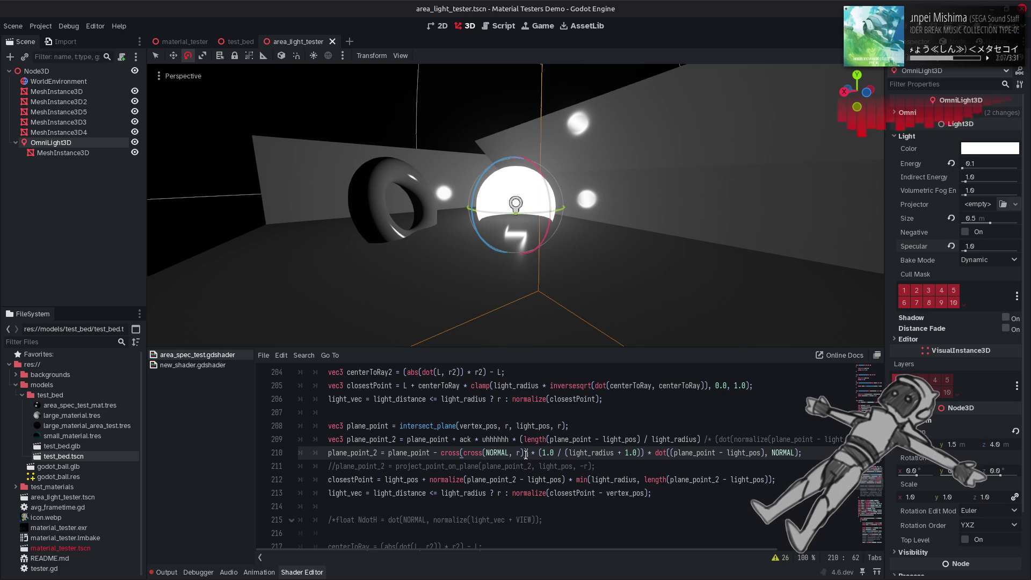
text(, N)
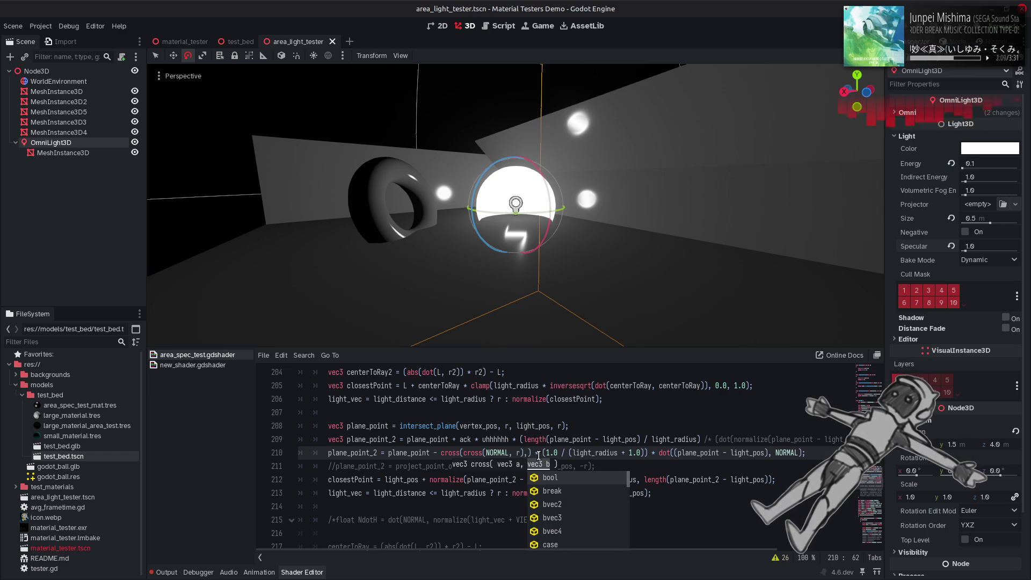
text(ORMAL)
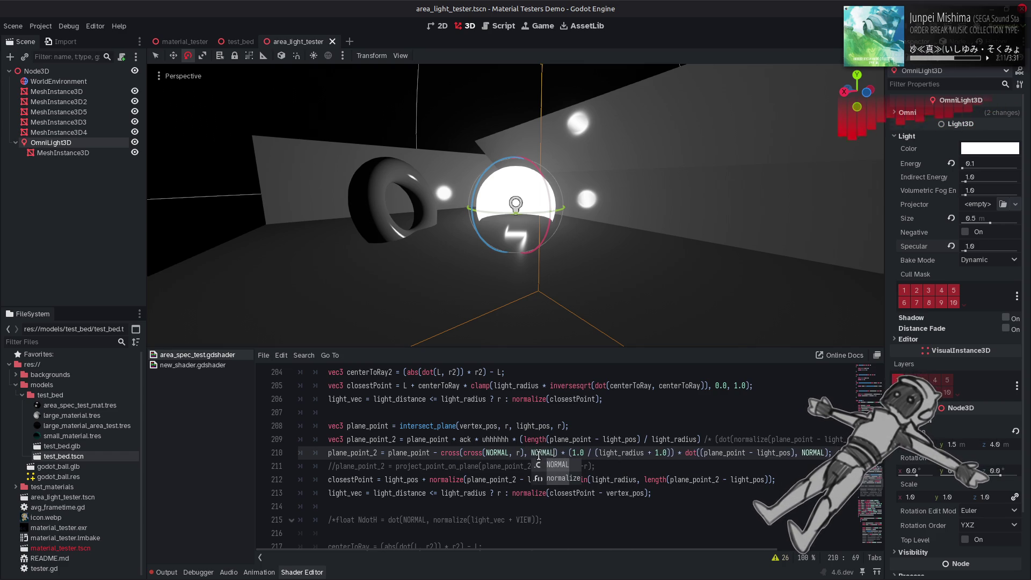
key(ctrl+s)
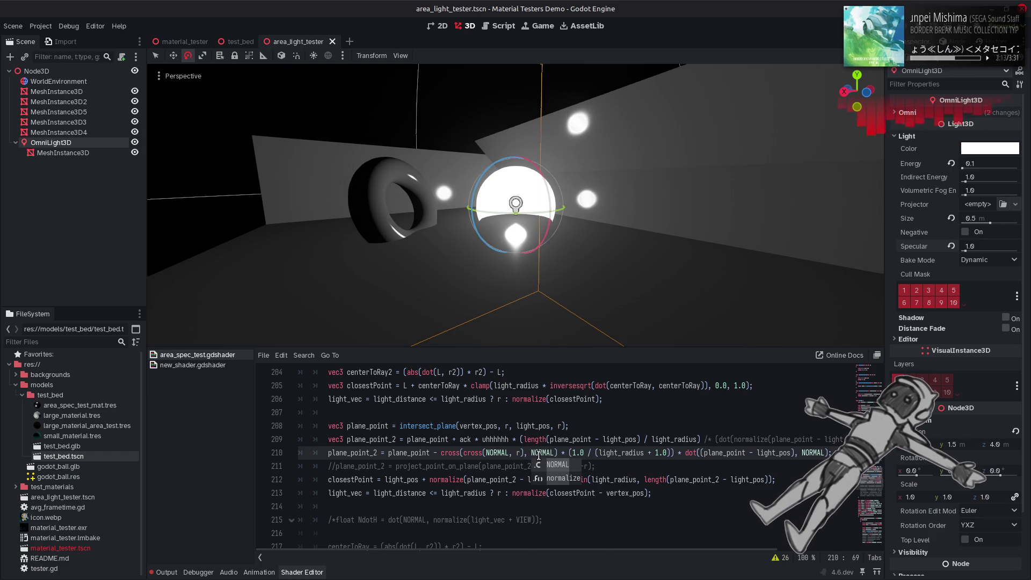
Wrap the nested cross in normalize() and swap r for VIEW inside it, then save
double_click(461, 479)
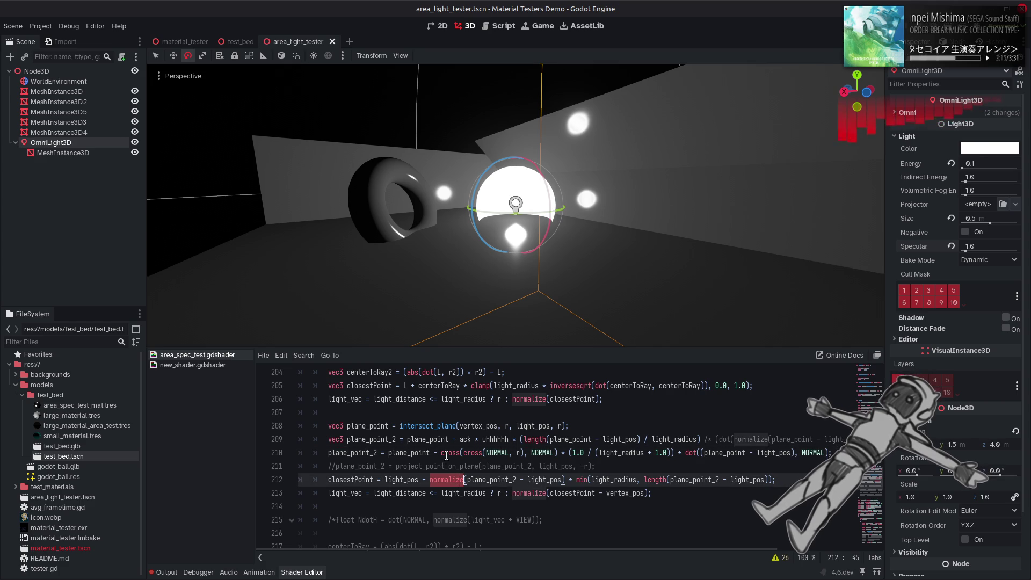
middle_click(442, 453)
text(()
click(598, 454)
text())
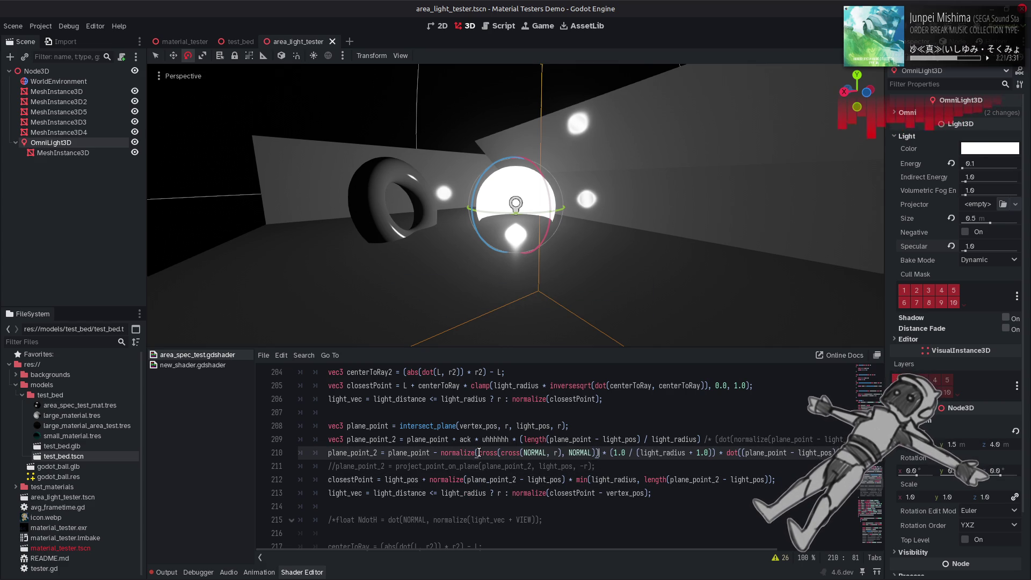
text(normalize()
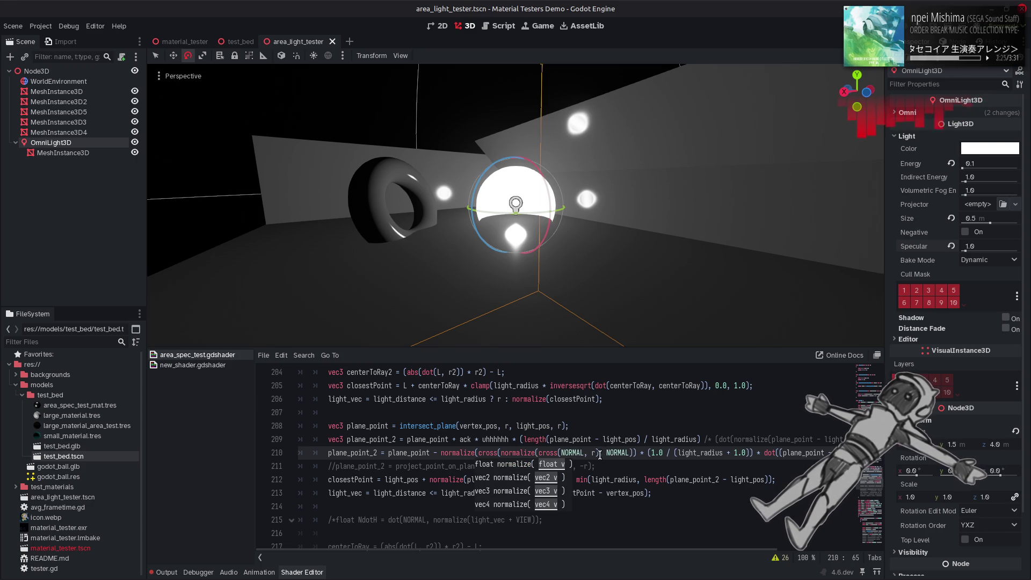
click(601, 454)
text())
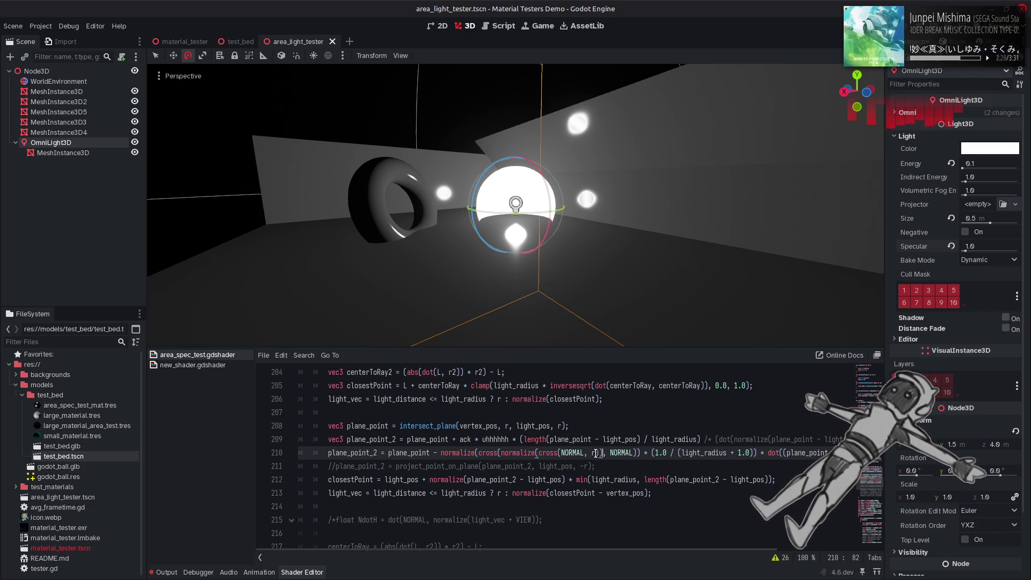
click(594, 453)
key(Delete)
text(VIEW)
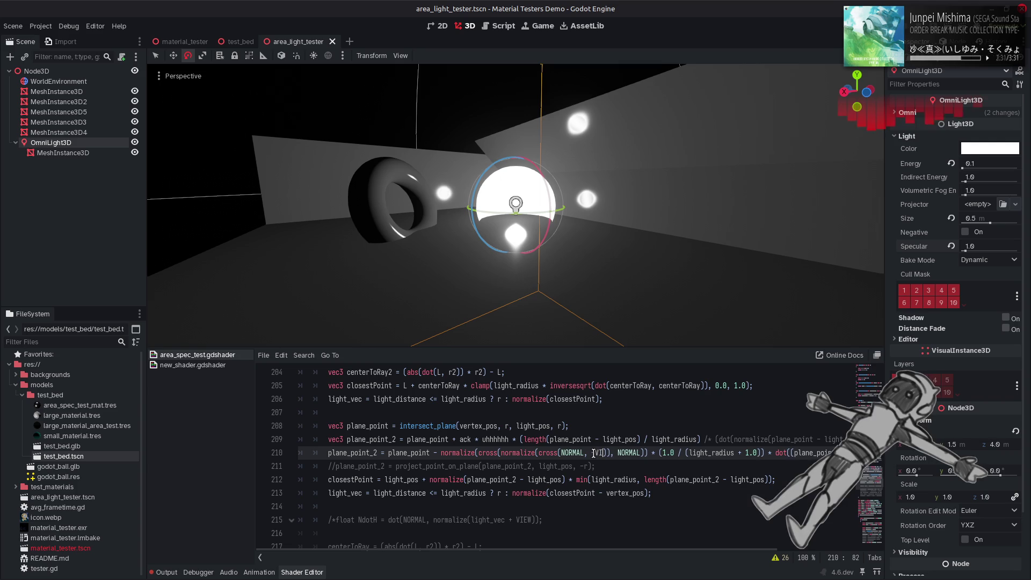
key(ctrl+s)
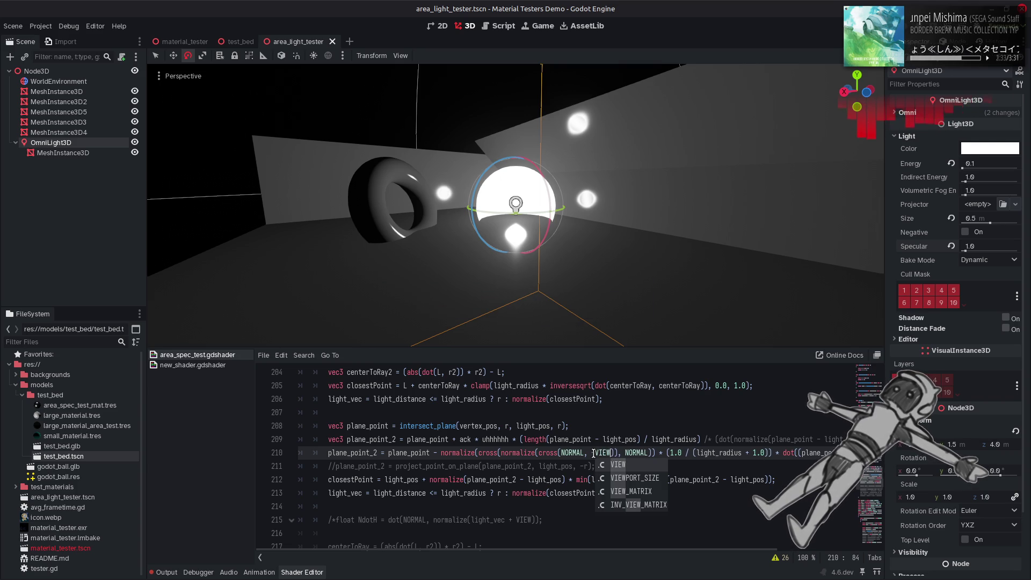
Undo the cross and normalize experiments back to the original project expression and recompile
key(ctrl+z)
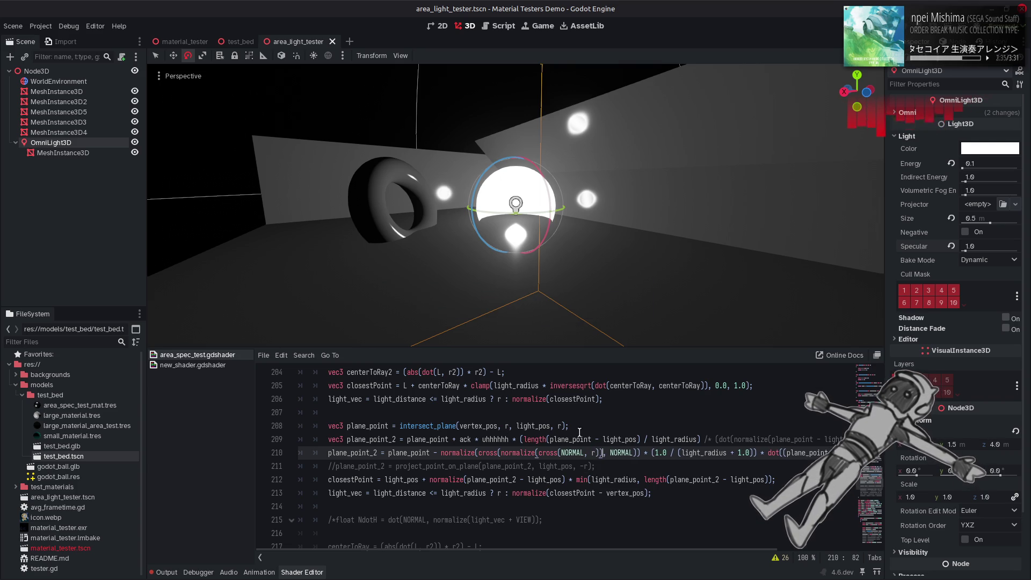
key(ctrl+s)
key(ctrl+z)
key(ctrl+z)
key(ctrl+z)
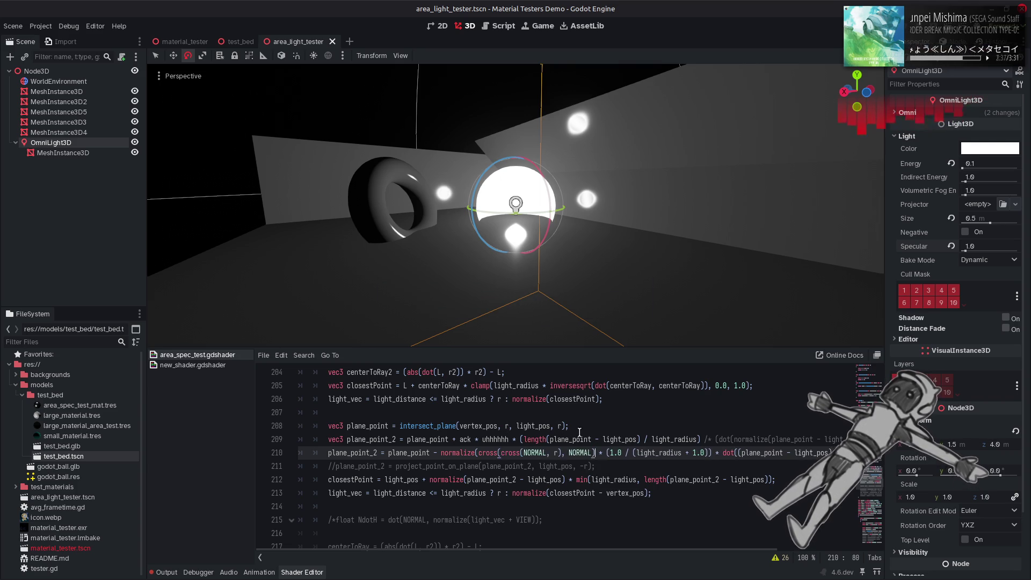
key(ctrl+z)
key(ctrl+z)
key(ctrl+z)
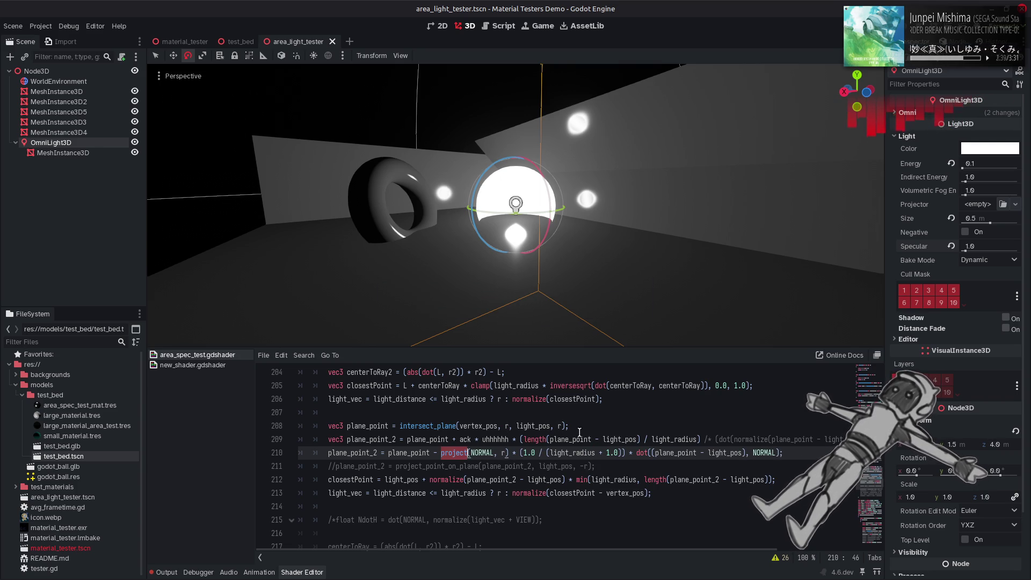
double_click(454, 453)
key(ctrl+s)
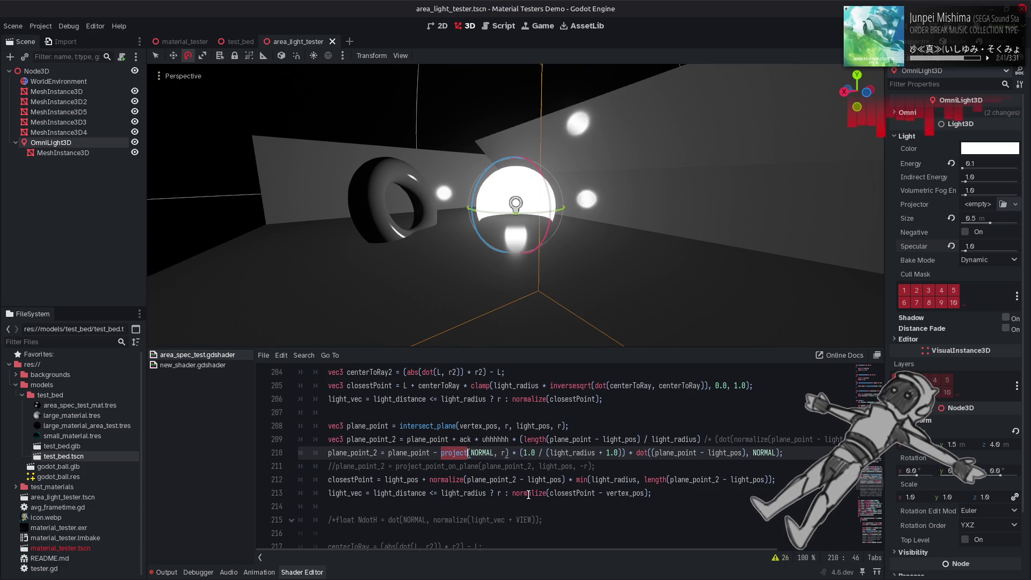
Try replacing NORMAL in the project call with VIEW and recompile
click(494, 453)
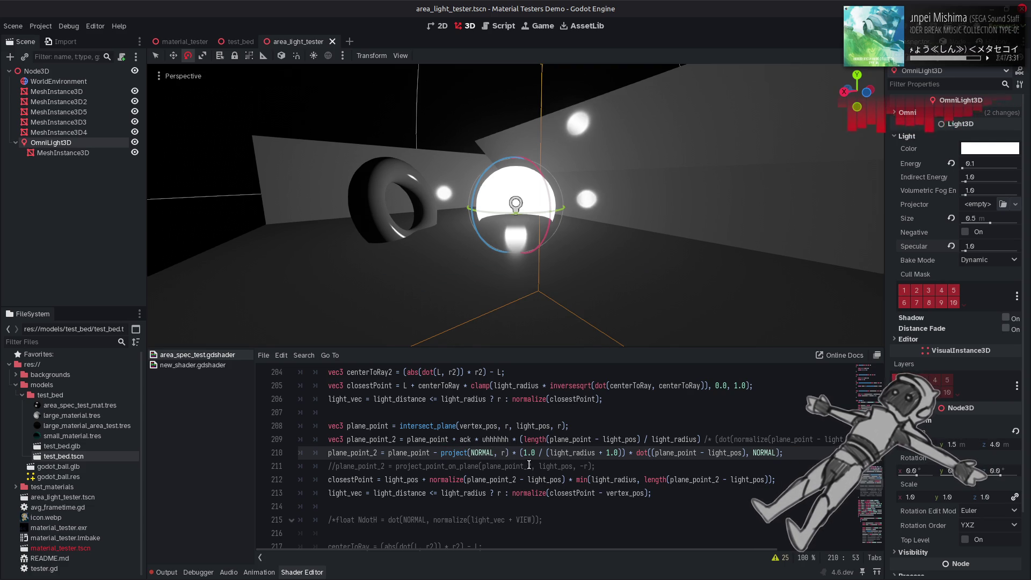
double_click(486, 453)
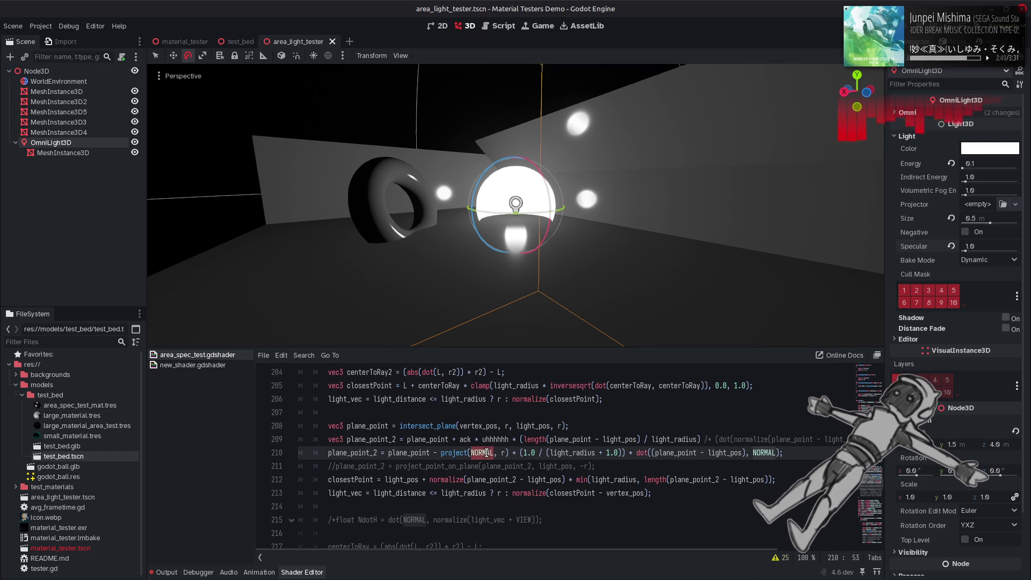
text(-VIEW)
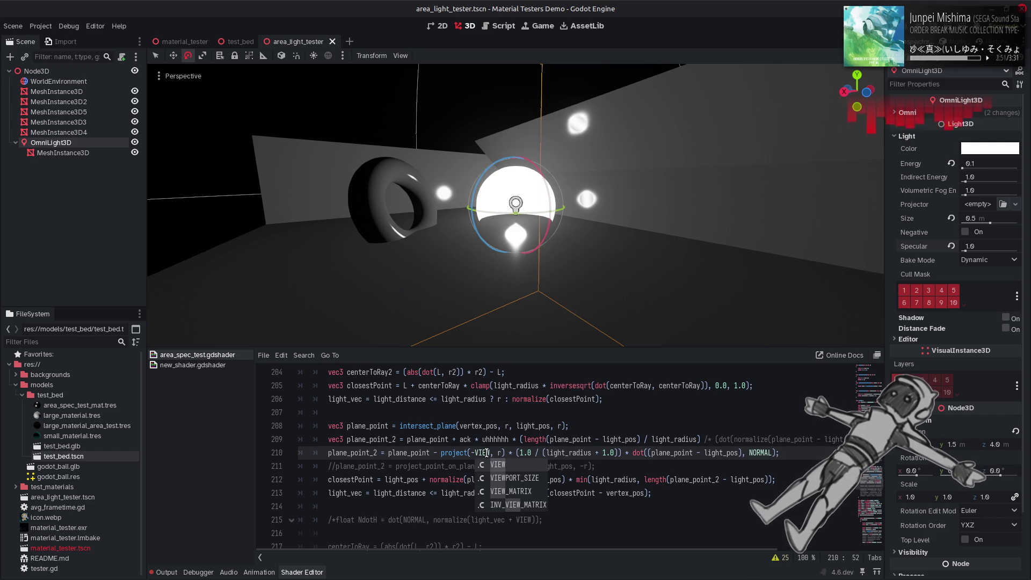
key(Return)
key(Left)
key(Left)
key(Left)
key(BackSpace)
key(ctrl+s)
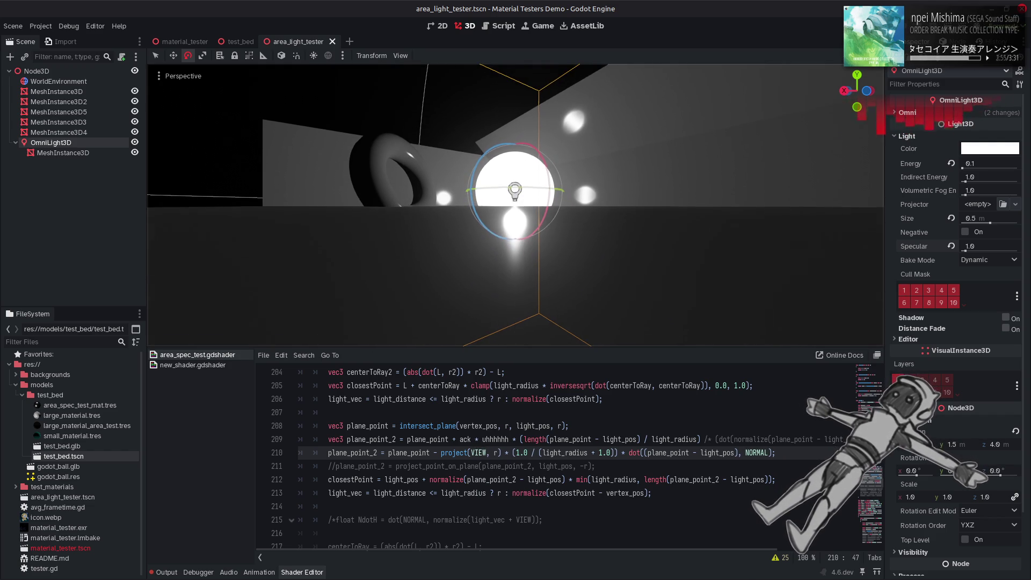
click(556, 426)
key(ctrl+z)
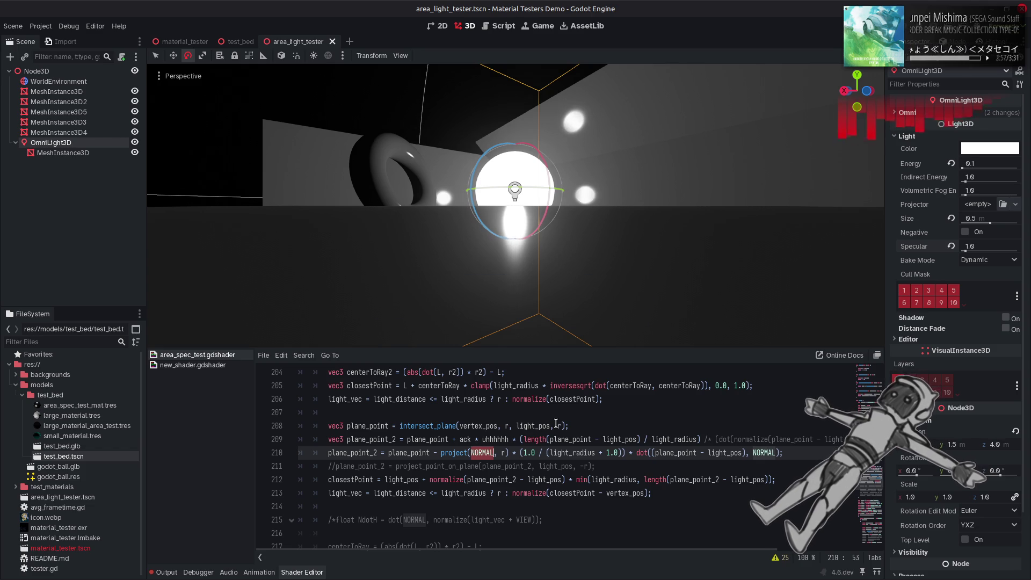
text(-VIEW)
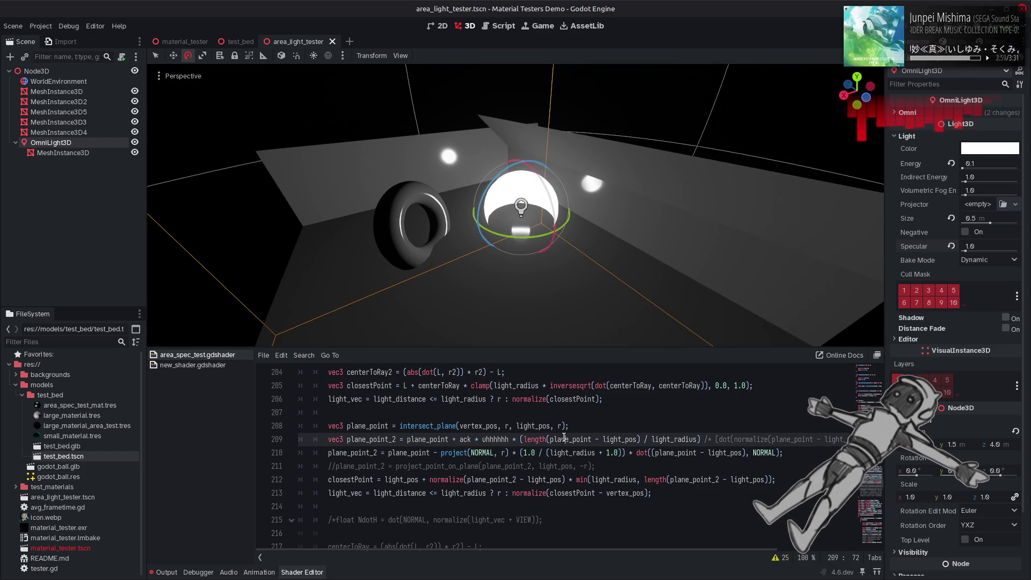
key(ctrl+Left)
key(BackSpace)
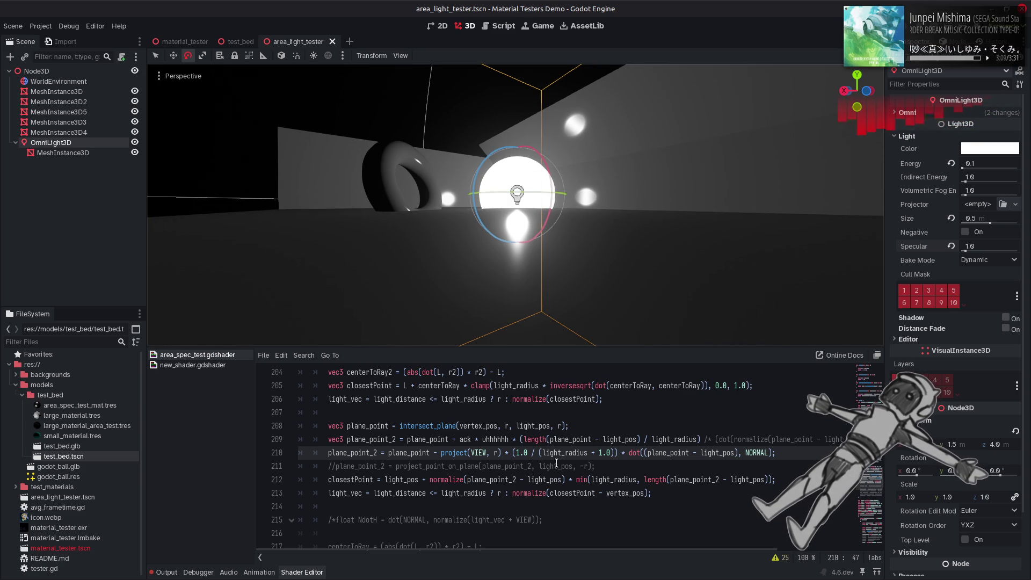
Make project's first argument normalize(r + VIEW) on line 210 and save
text(r) )
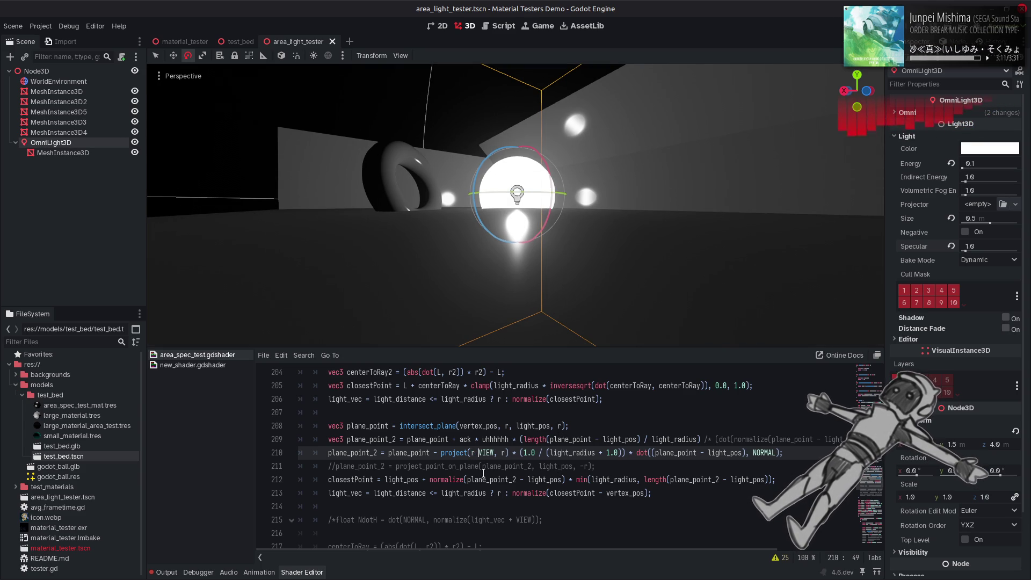
text(*)
click(502, 453)
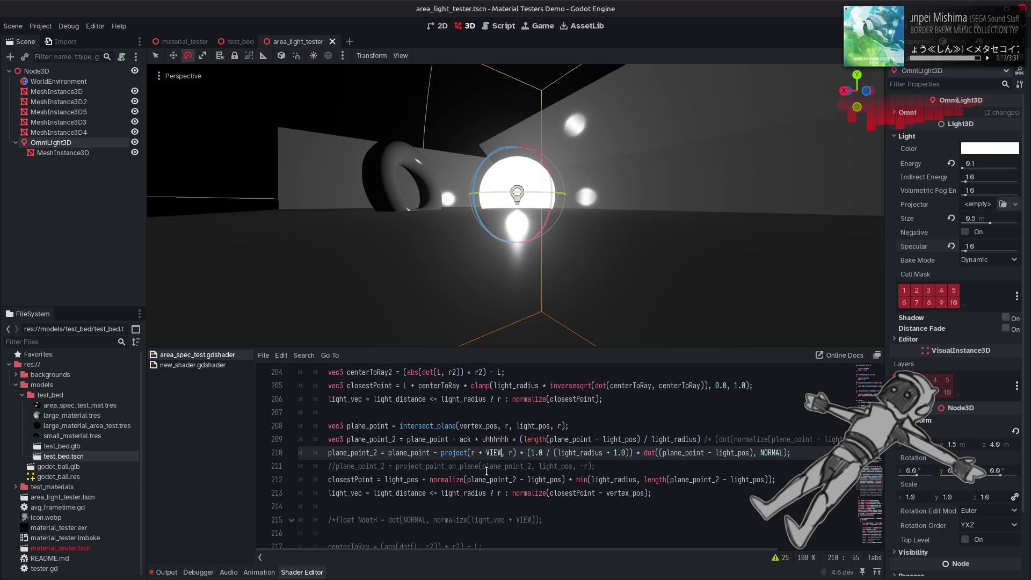
text())
click(475, 454)
text((normalize)
key(ctrl+s)
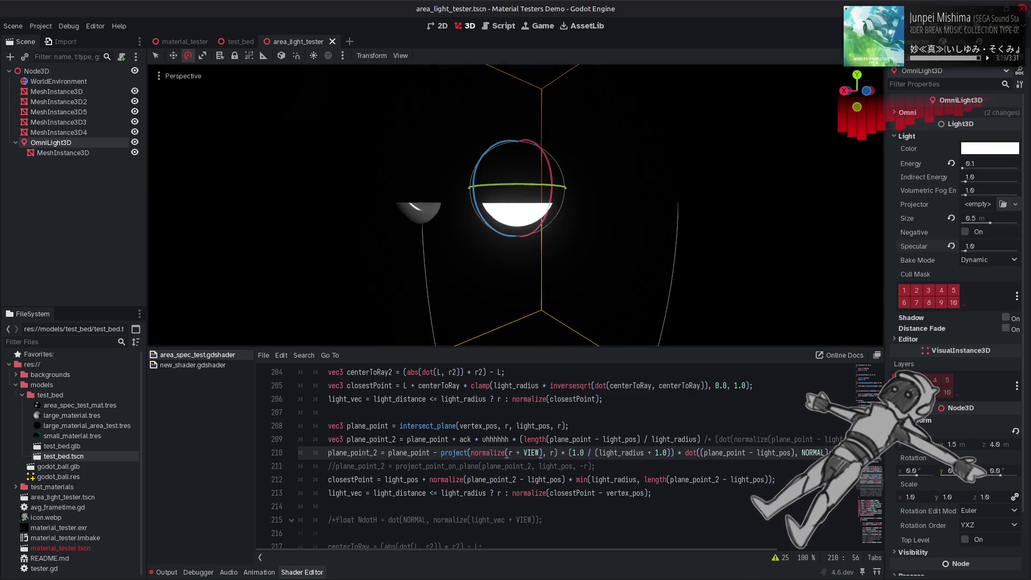
mouse_move(516, 204)
mouse_down()
mouse_move(484, 172)
mouse_move(549, 271)
mouse_up()
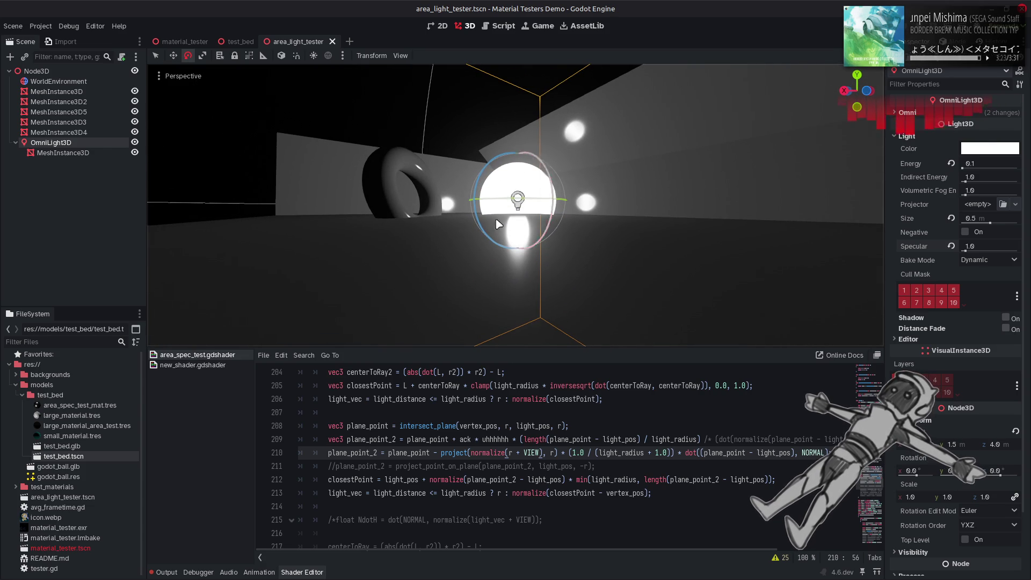
drag(539, 452, 471, 452)
Replace normalize(r + VIEW) with NORMAL, comparing both versions by undo and redo
text(NORMAL)
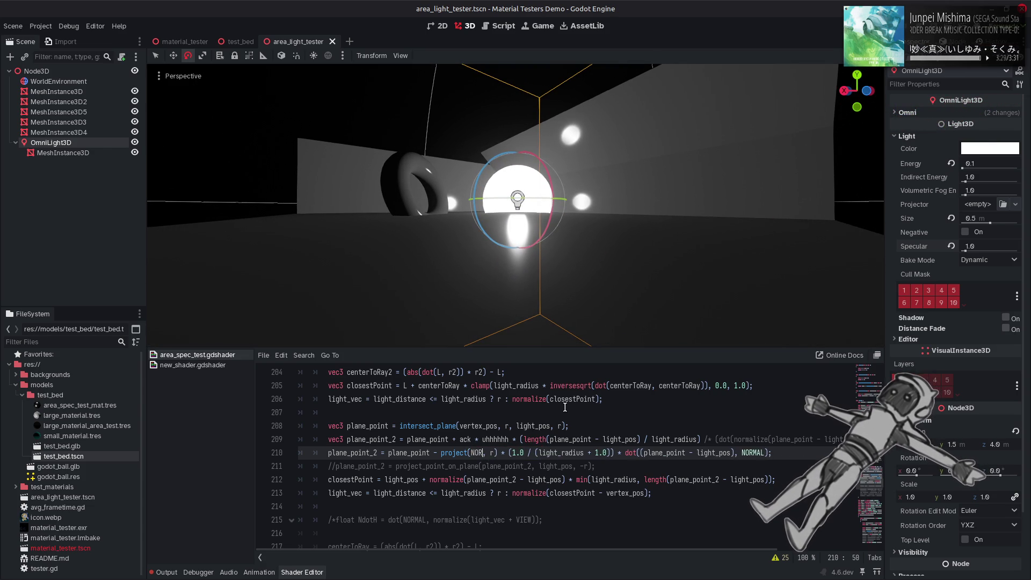
drag(550, 287, 550, 287)
click(571, 450)
key(ctrl+z)
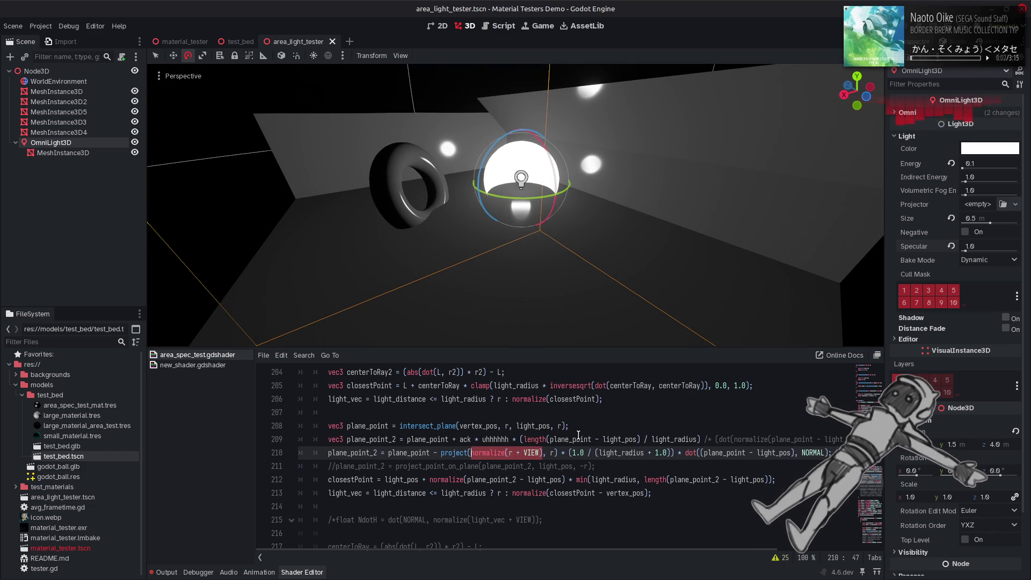
key(ctrl+shift+z)
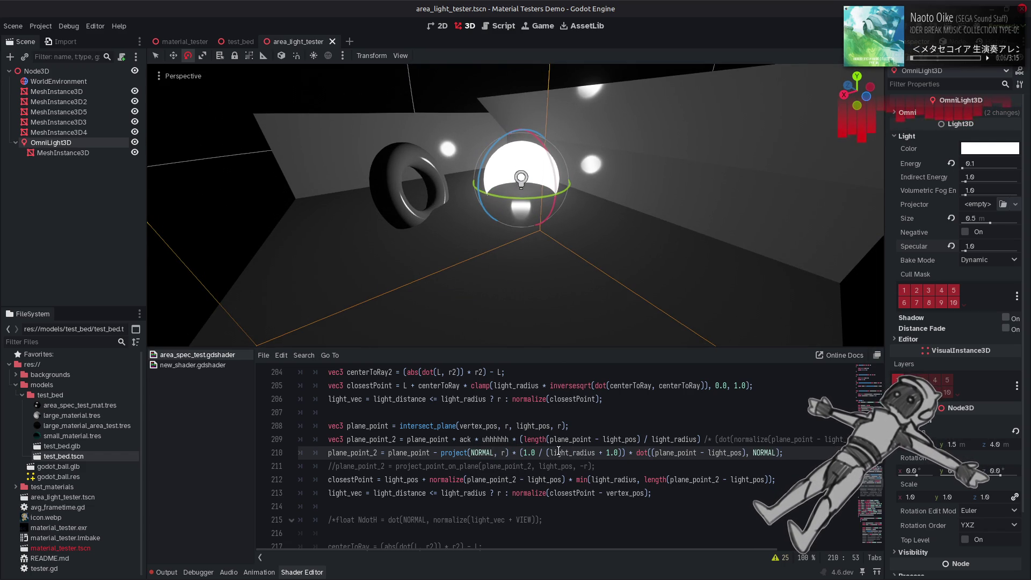
key(ctrl+z)
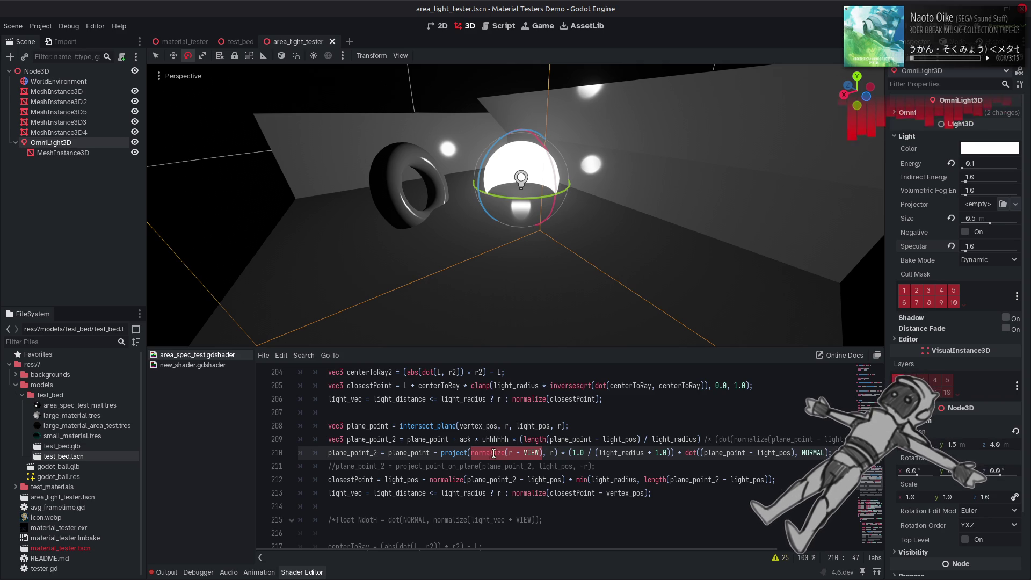
key(ctrl+shift+z)
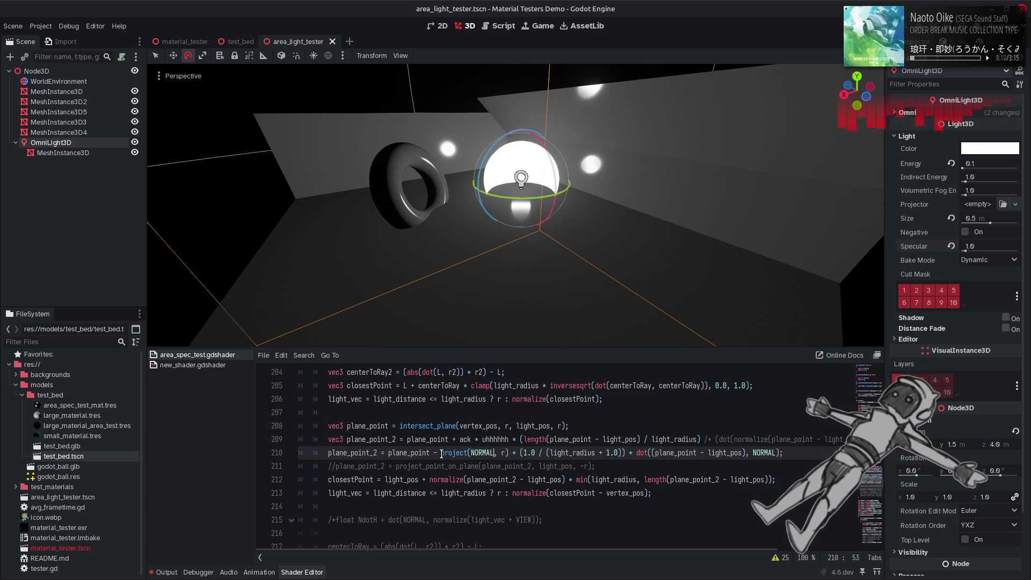
Wrap the project(NORMAL, r) call in normalize() and save to preview the highlights
click(441, 454)
text(normalize()
click(545, 453)
text()))
key(ctrl+s)
drag(547, 275, 481, 262)
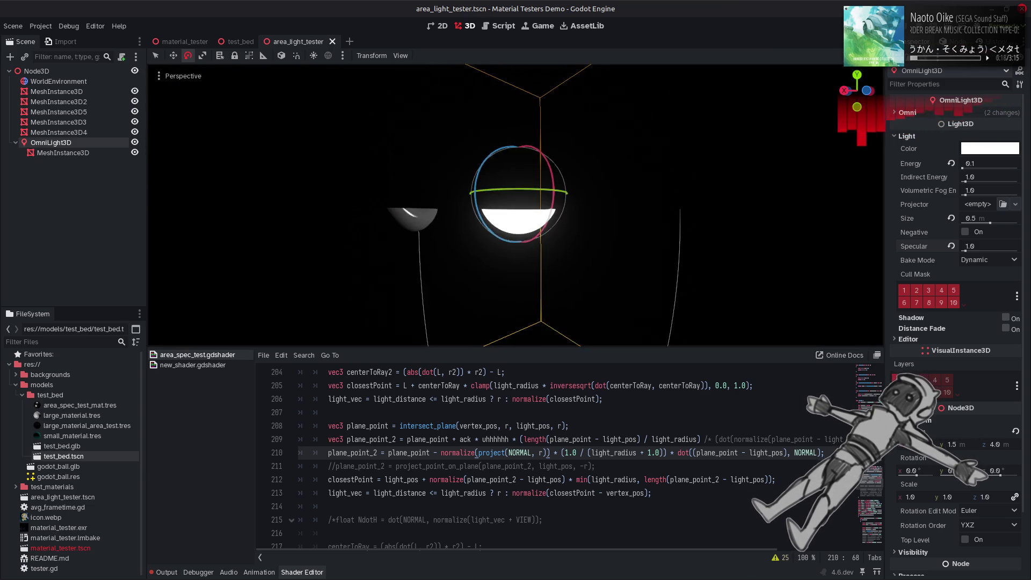
Drop the normalize wrapper, retry it, then revert to plain project(NORMAL, r) and save
click(581, 418)
key(ctrl+z)
key(ctrl+z)
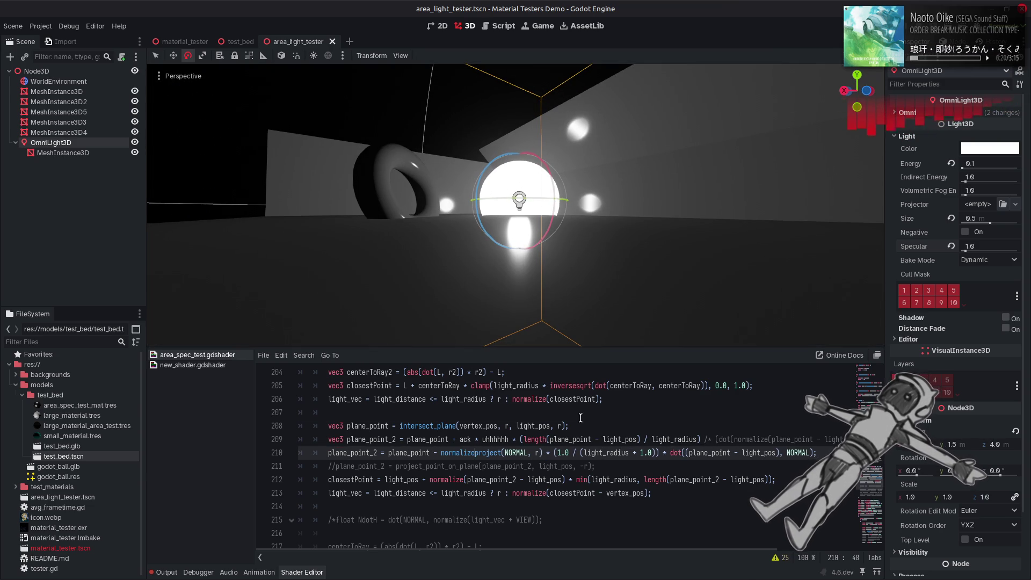
key(ctrl+z)
mouse_move(538, 269)
mouse_down()
mouse_move(505, 266)
mouse_move(489, 290)
mouse_move(554, 261)
mouse_up()
text(normalize()
key(Right)
key(Right)
key(Right)
text())
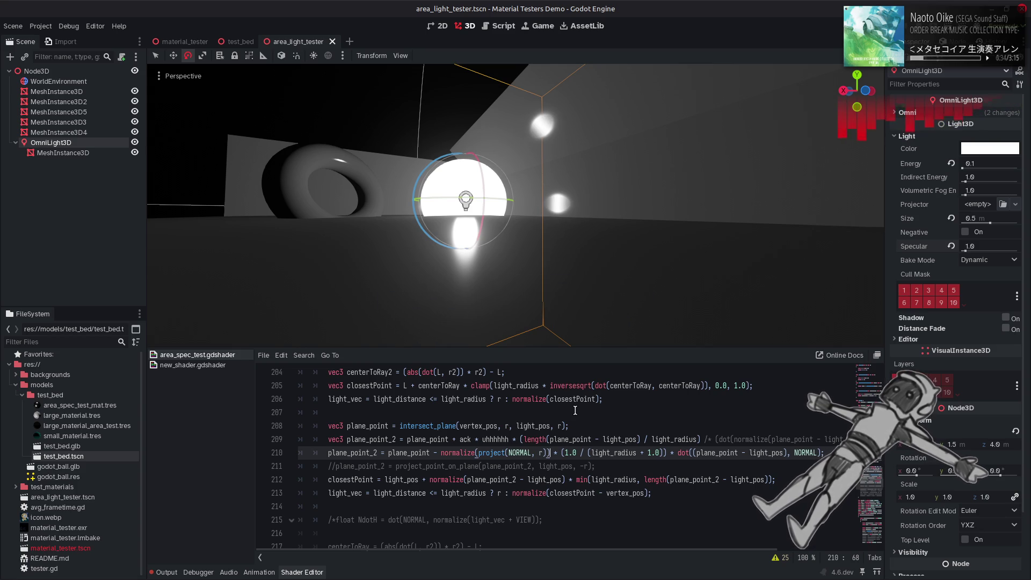
key(ctrl+z)
key(ctrl+z)
key(ctrl+z)
key(ctrl+s)
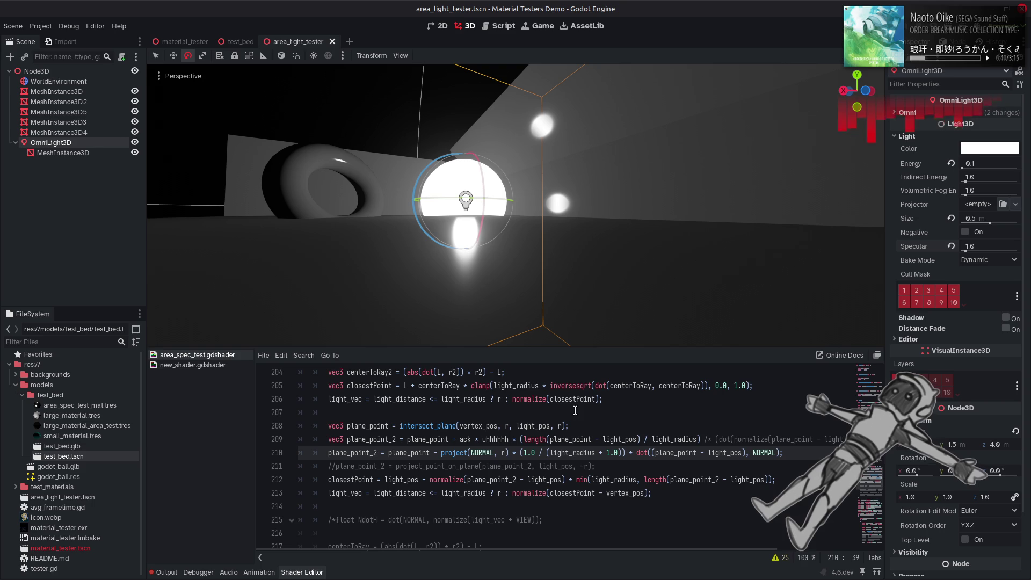
click(465, 453)
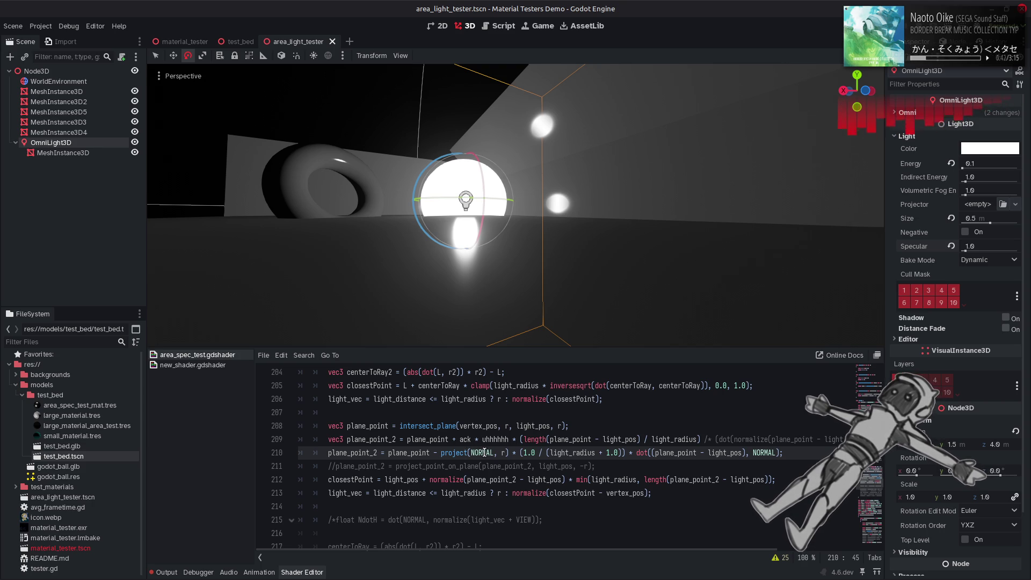
text(_but_not)
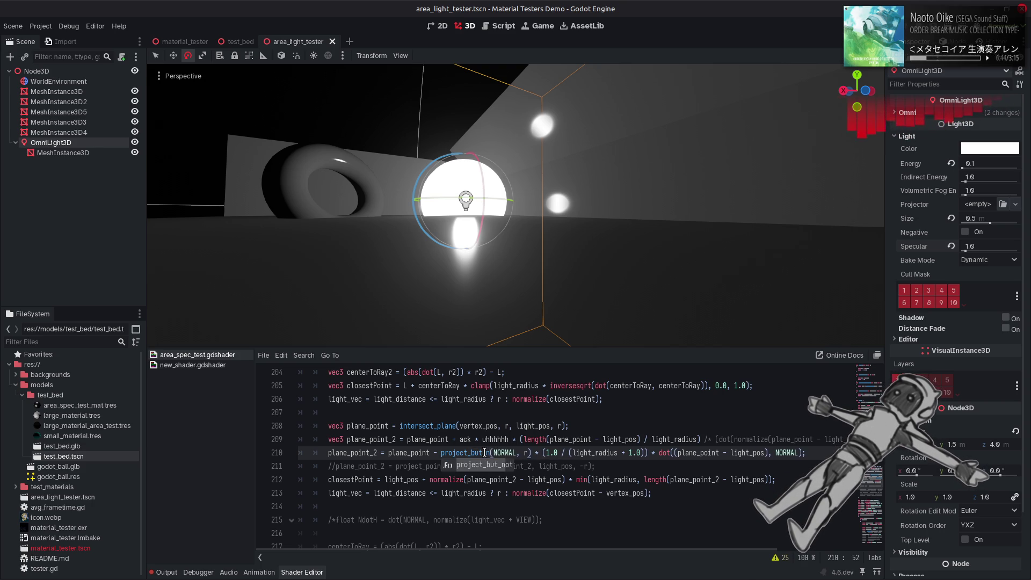
key(ctrl+s)
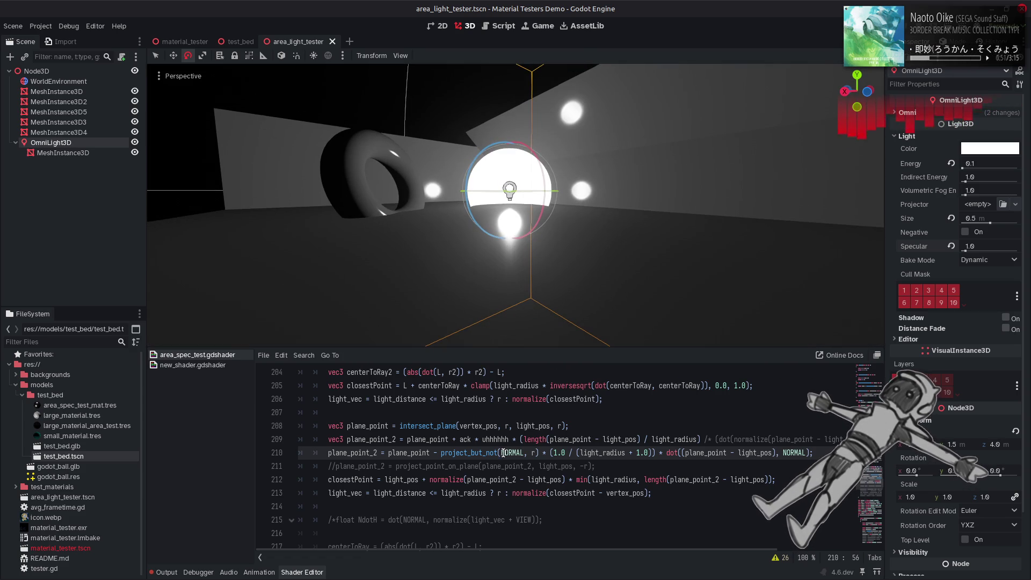
double_click(500, 452)
text(VIEW)
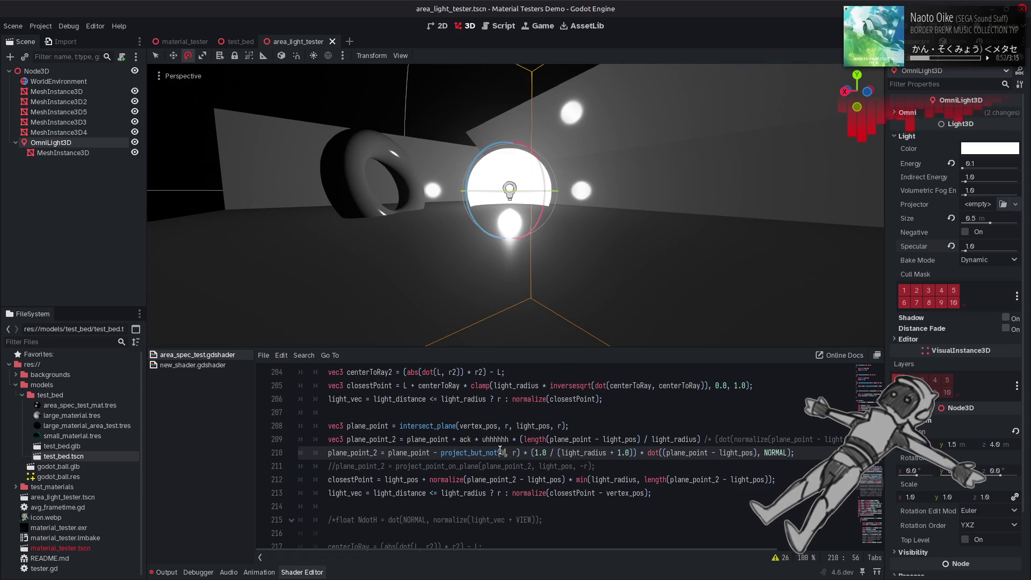
key(ctrl+s)
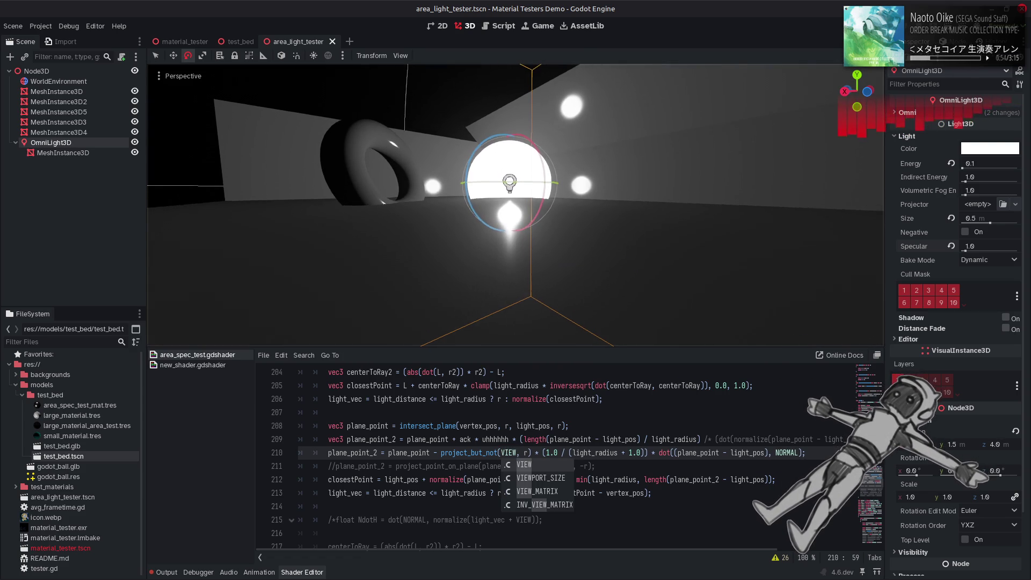
key(ctrl+z)
key(ctrl+z)
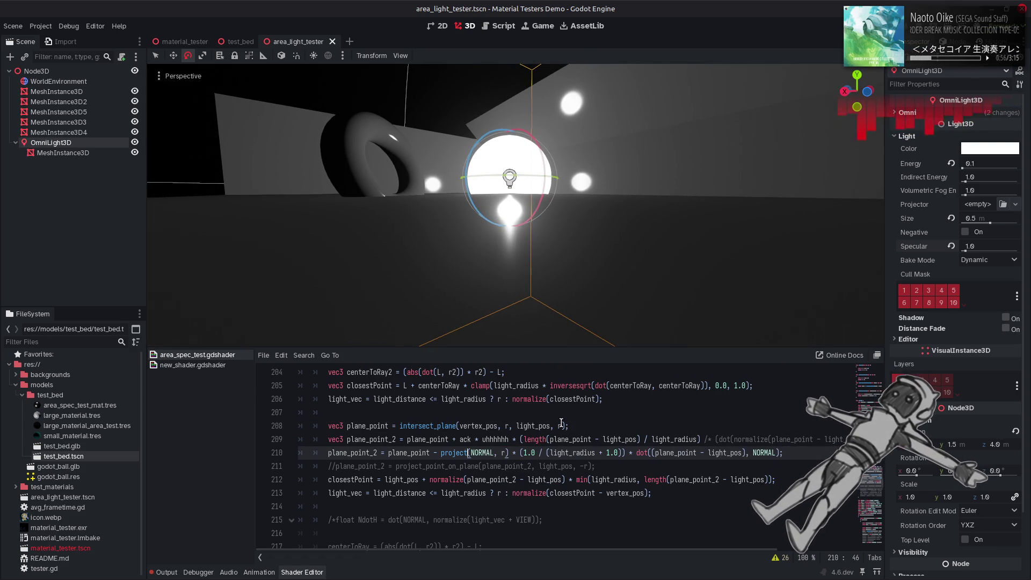
double_click(486, 454)
text(VIEW)
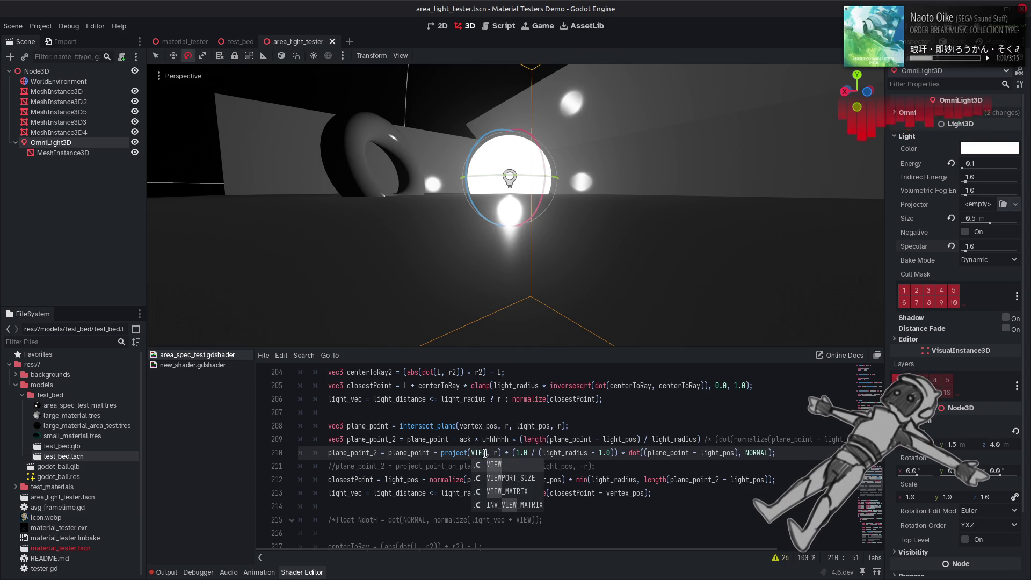
click(569, 426)
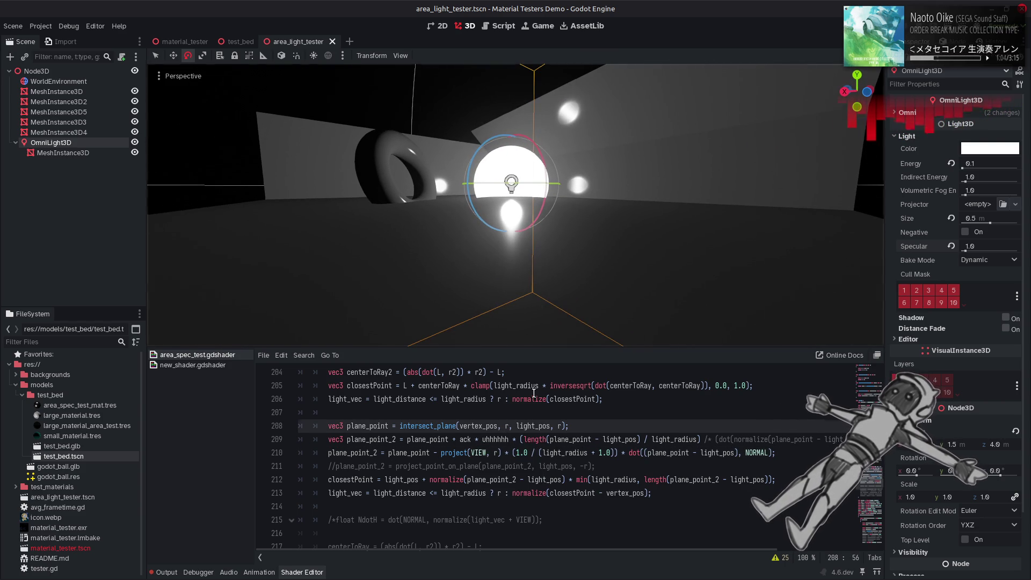
key(ctrl+z)
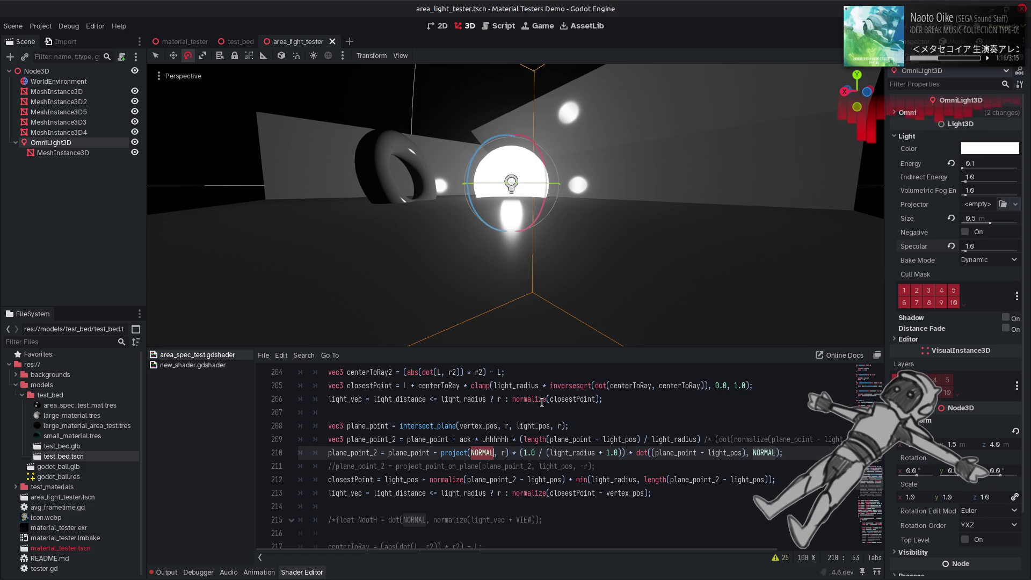
Put a minus before NORMAL and change '- project' to '+ project' on line 210, then save
click(472, 452)
text(-)
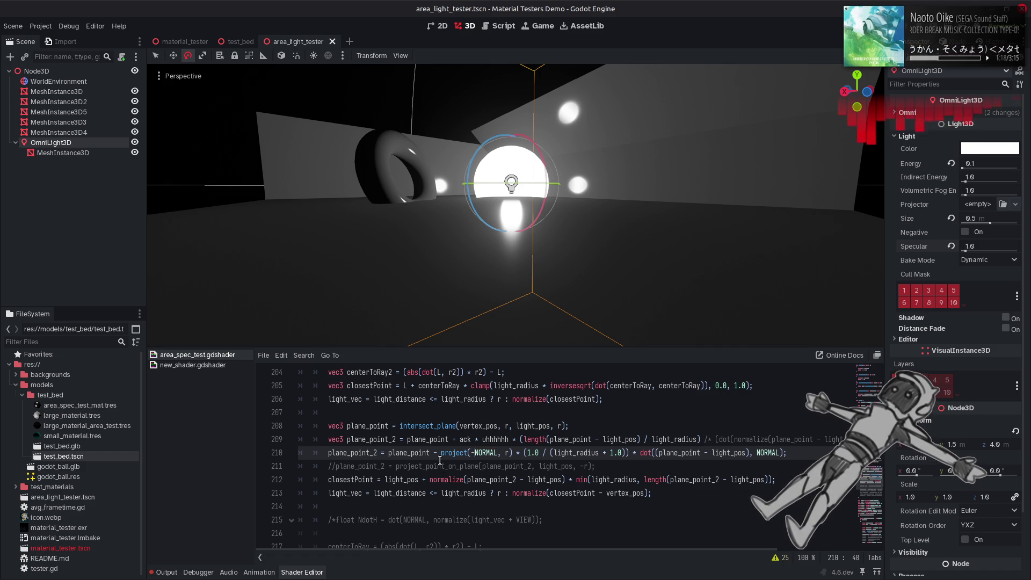
key(BackSpace)
text(+)
key(ctrl+s)
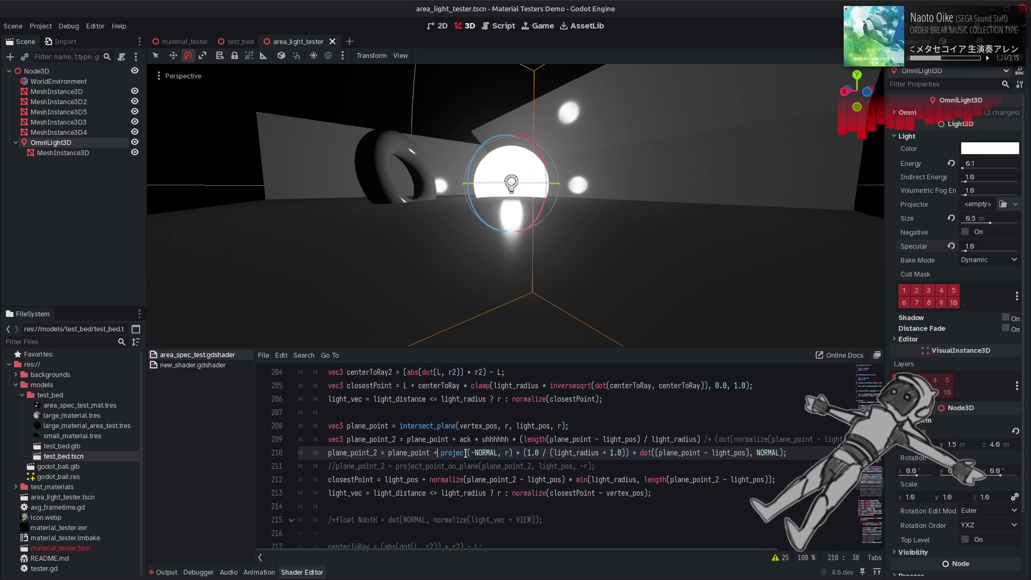
Try falloff edits with * light_radius and inversesqrt, undo them, and save the shader
double_click(583, 453)
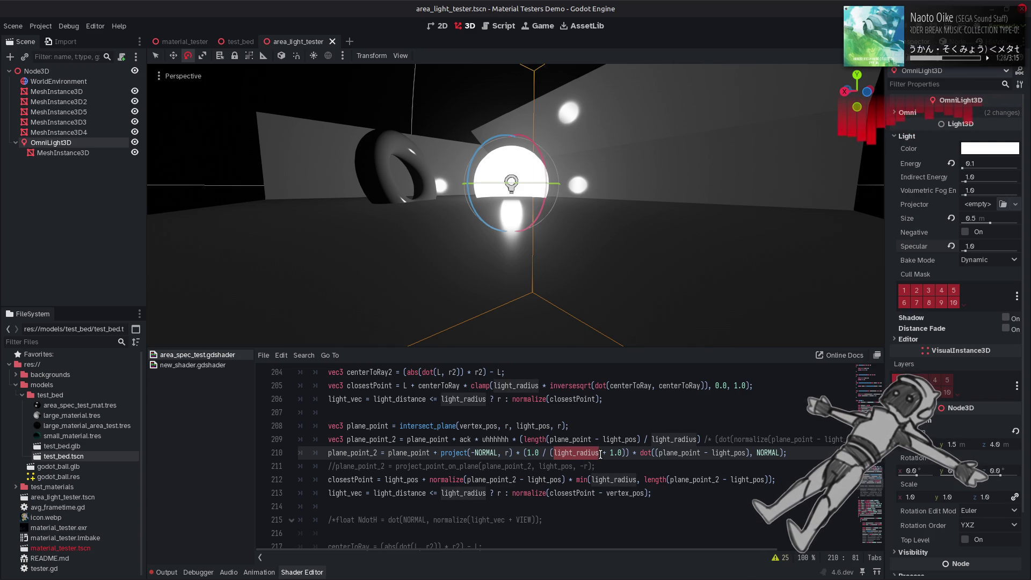
key(Right)
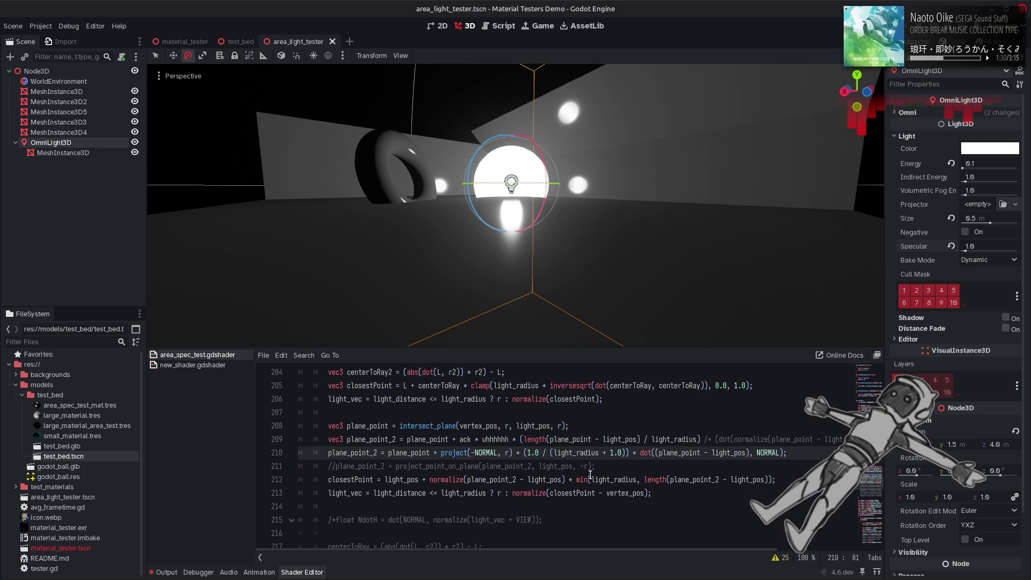
text(* light_radius)
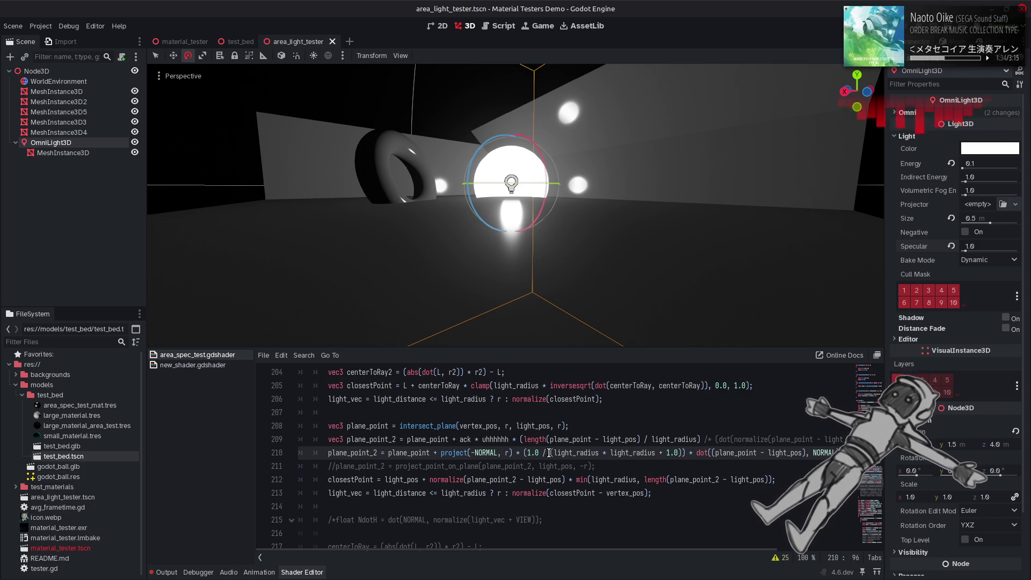
drag(549, 453, 526, 453)
key(BackSpace)
text(inversesqrt()
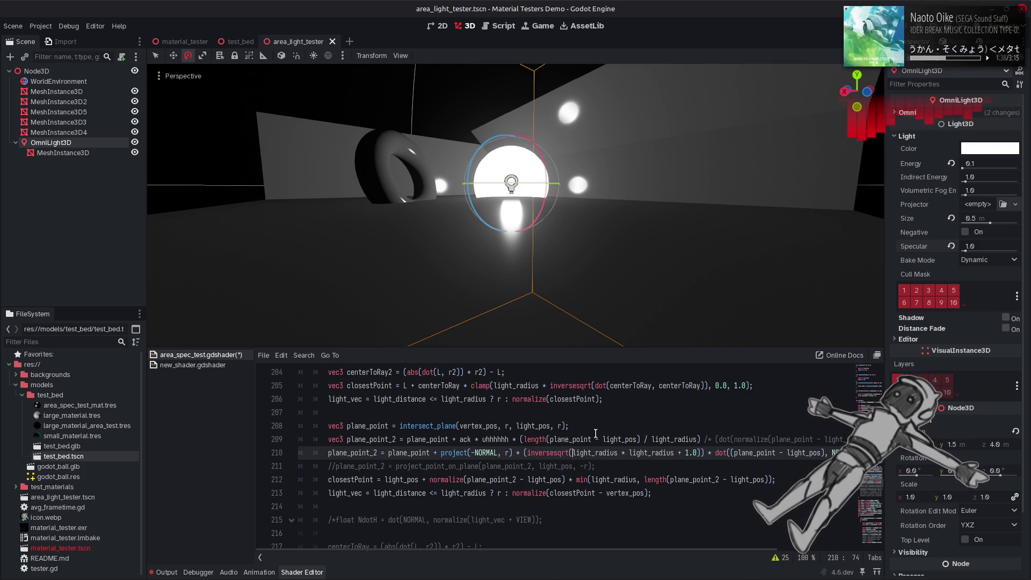
key(ctrl+z)
key(ctrl+z)
key(ctrl+z)
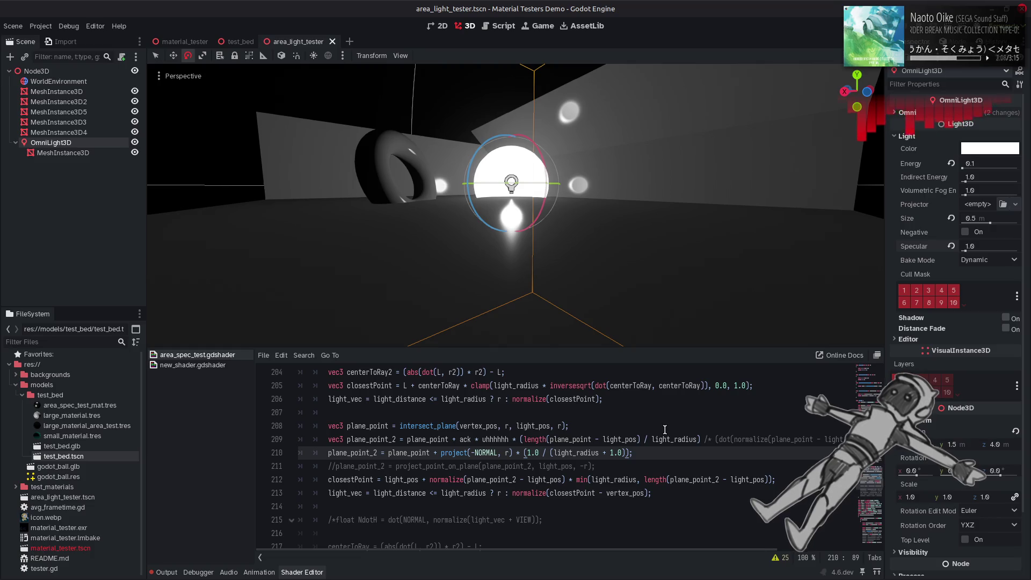
key(ctrl+y)
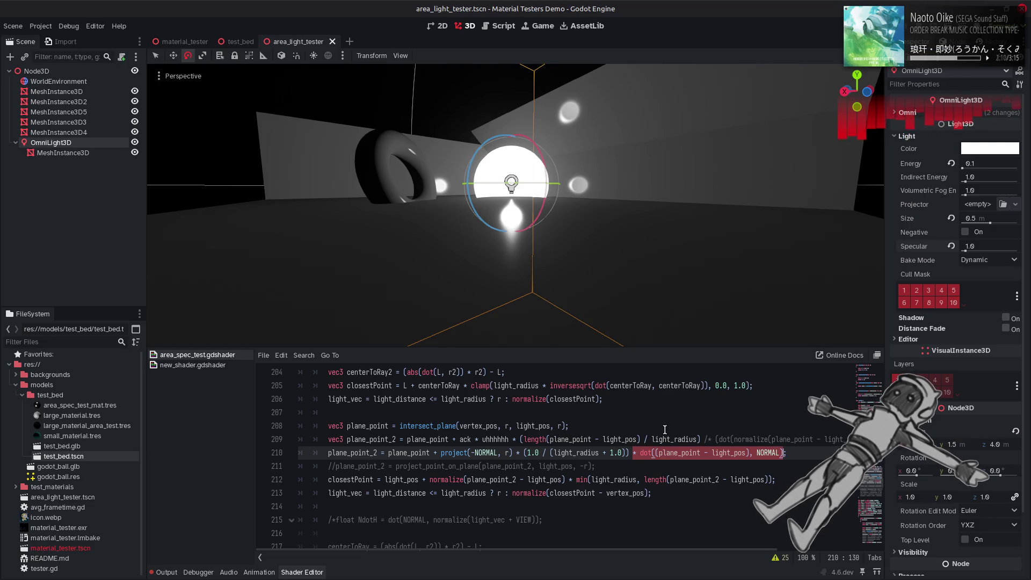
key(ctrl+s)
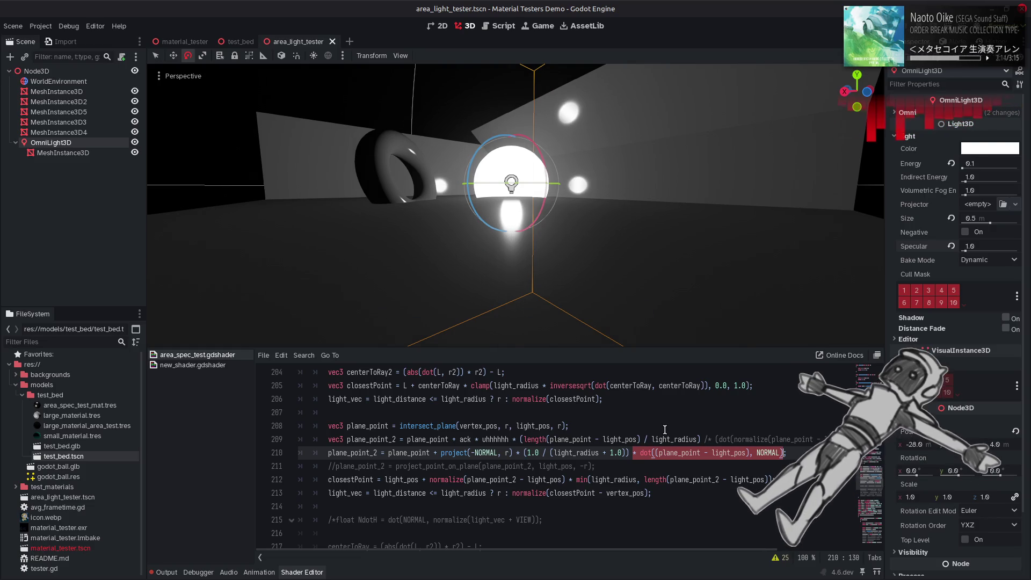
mouse_move(516, 215)
mouse_down()
mouse_move(516, 107)
mouse_move(516, 247)
mouse_up()
Comment out line 213's light_vec assignment with //
scroll(516, 204, down, 3)
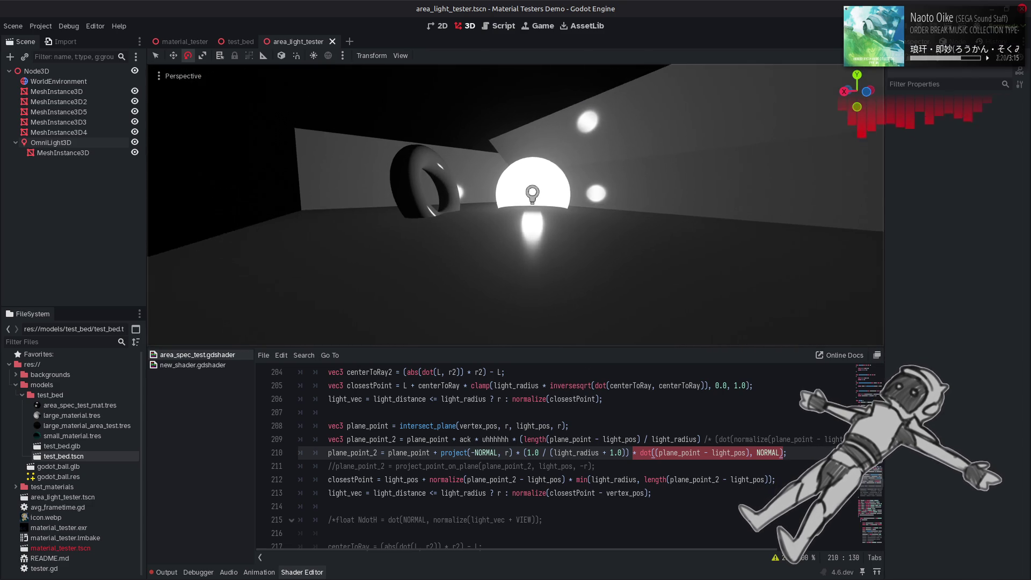
scroll(516, 204, up, 4)
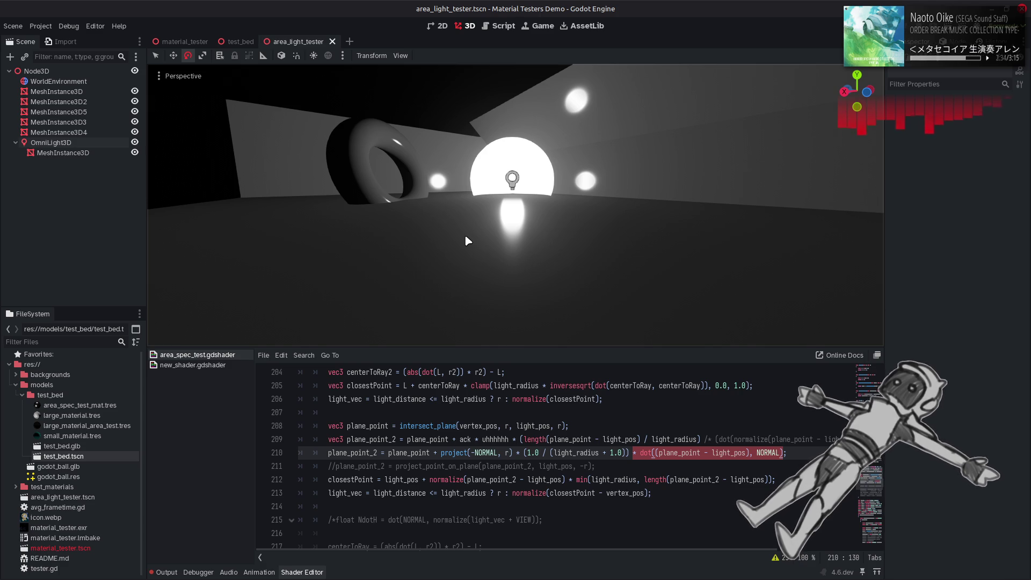
click(325, 493)
text(//)
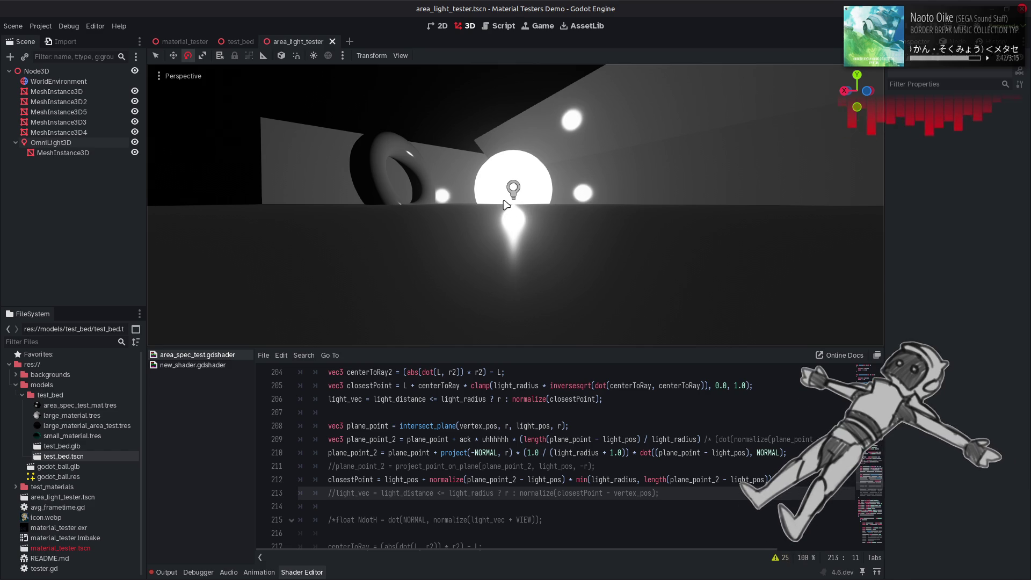
Change the flag on line 165 from false to true
click(523, 418)
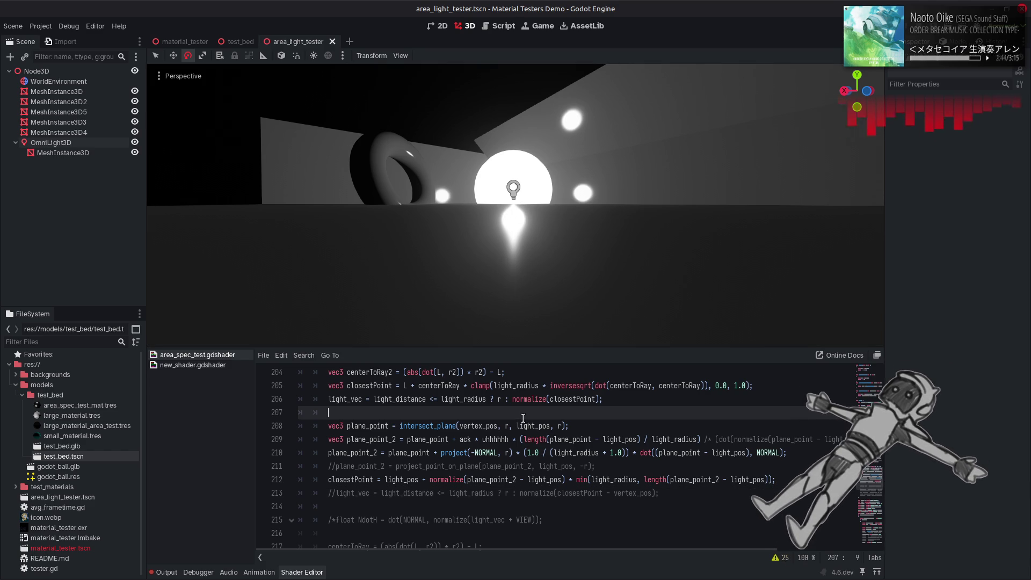
scroll(450, 421, up, 13)
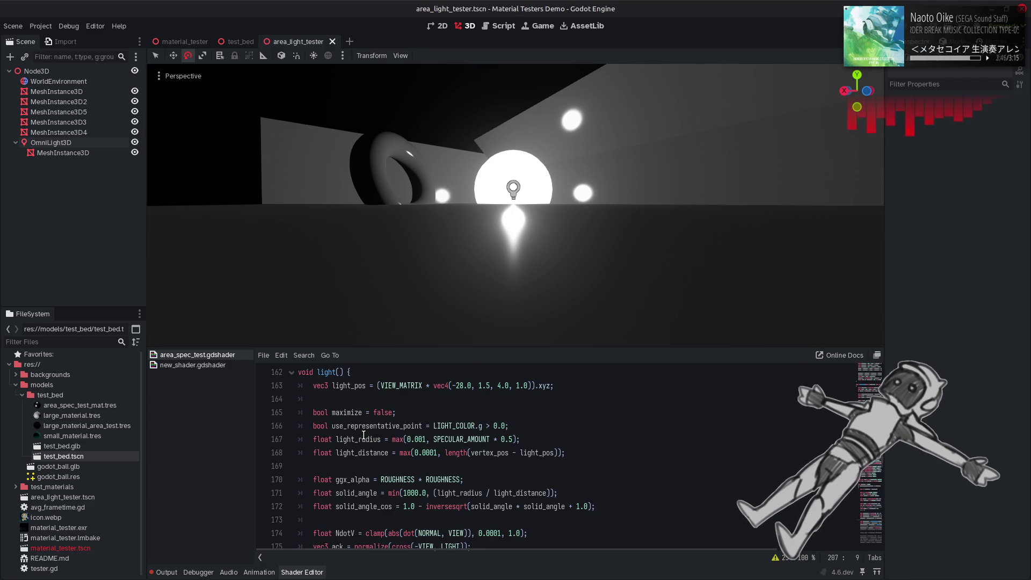
double_click(383, 413)
text(true)
key(End)
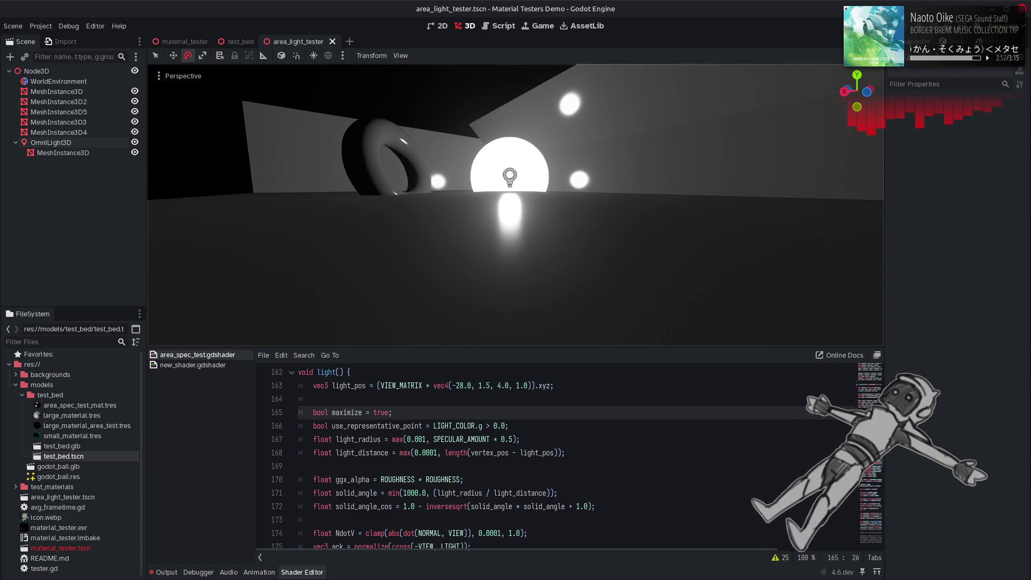
Jump to line 213 and orbit the view toward the torus and light
click(542, 398)
scroll(543, 395, down, 10)
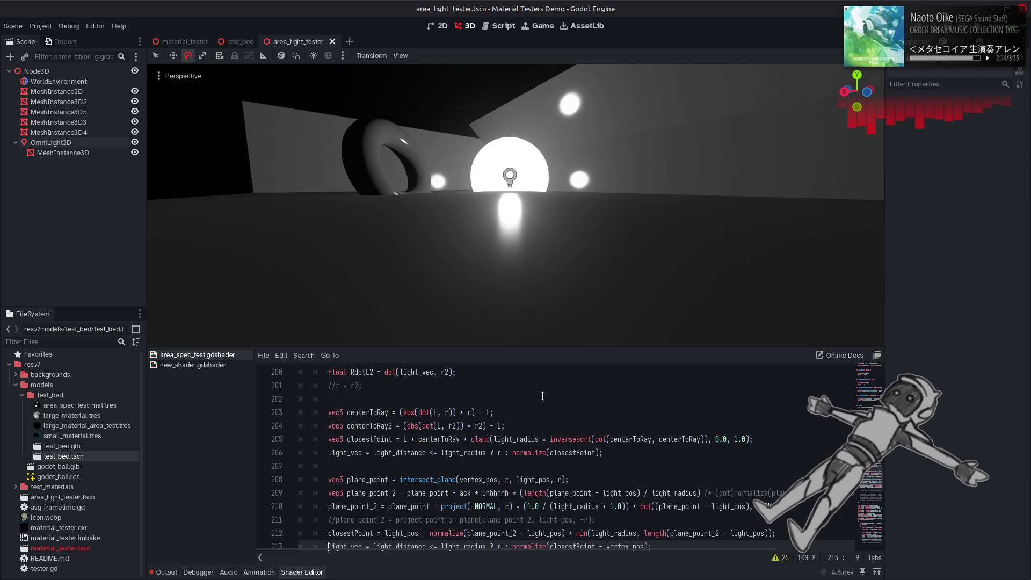
key(ctrl+l)
text(213)
key(Return)
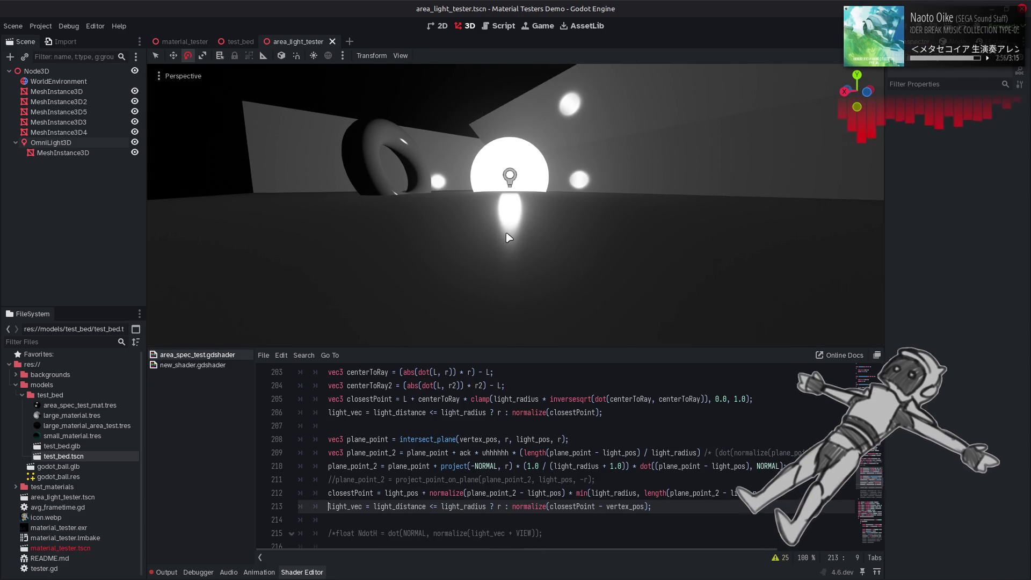
mouse_move(510, 233)
mouse_down()
mouse_move(505, 201)
mouse_move(516, 234)
mouse_move(516, 188)
mouse_move(509, 235)
mouse_up()
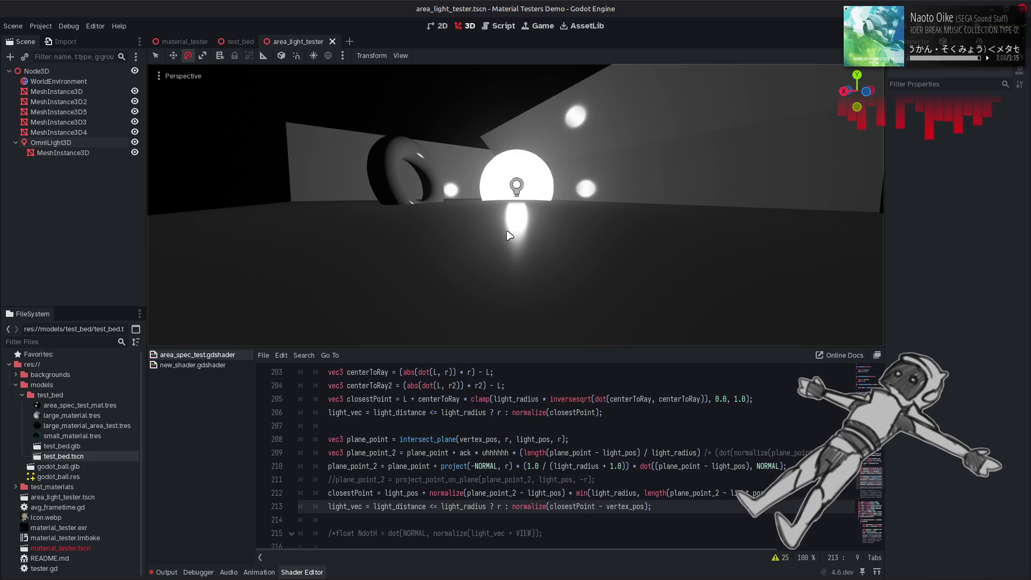
Change line 212's closestPoint to use length(plane_point_2 - light_pos) and check the highlights
click(724, 494)
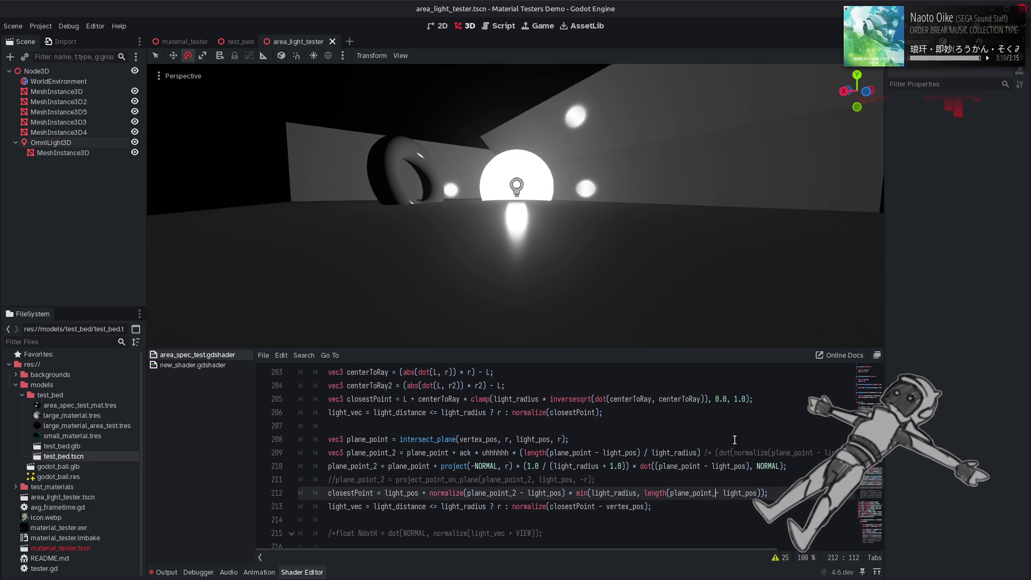
key(ctrl+s)
drag(616, 266, 616, 344)
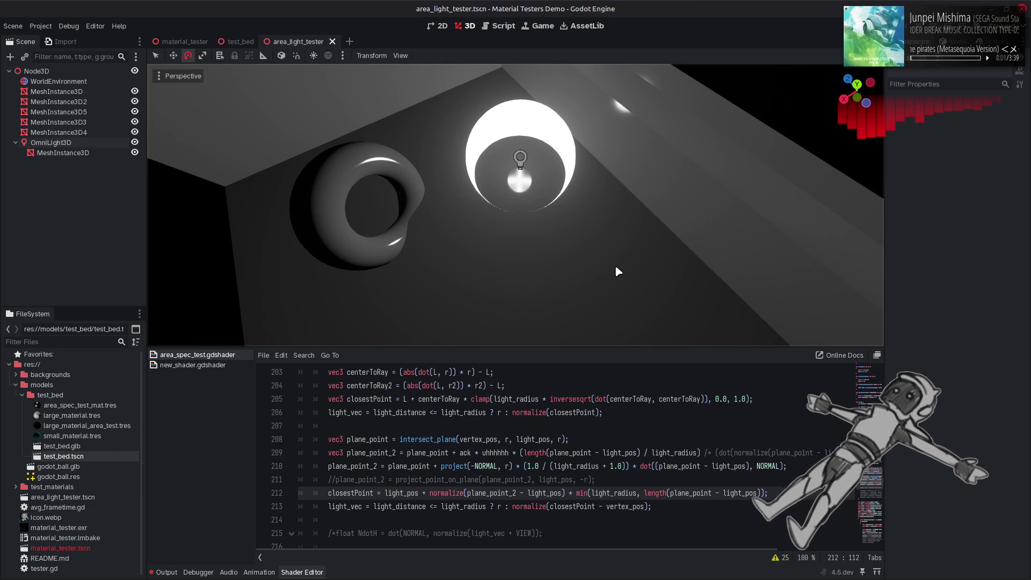
text(_2)
mouse_move(542, 254)
mouse_down()
mouse_move(542, 286)
mouse_move(553, 253)
mouse_move(543, 254)
mouse_up()
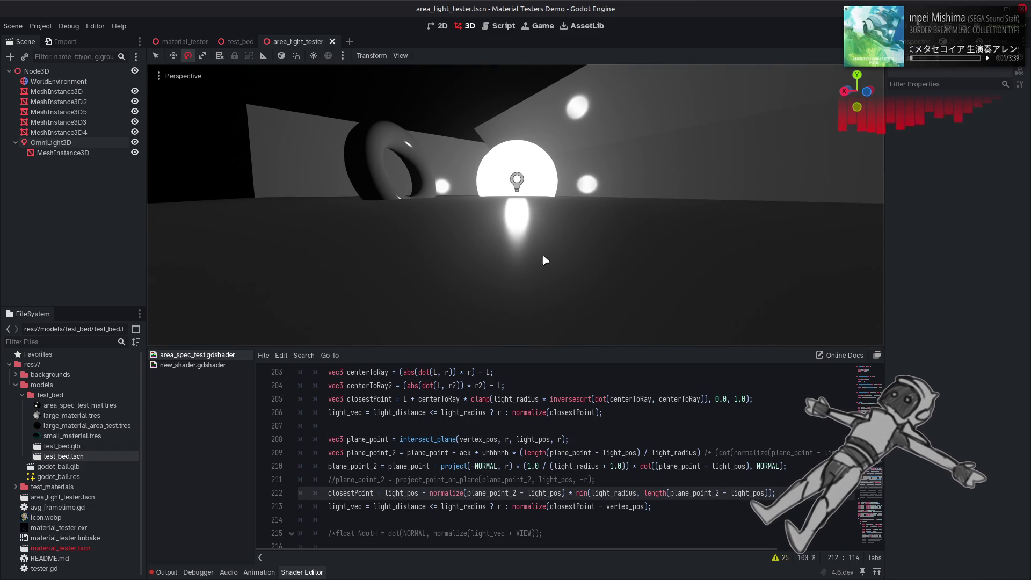
Set the OmniLight3D's Specular to 4.0 and turn on Negative
click(97, 143)
drag(1004, 245, 1006, 246)
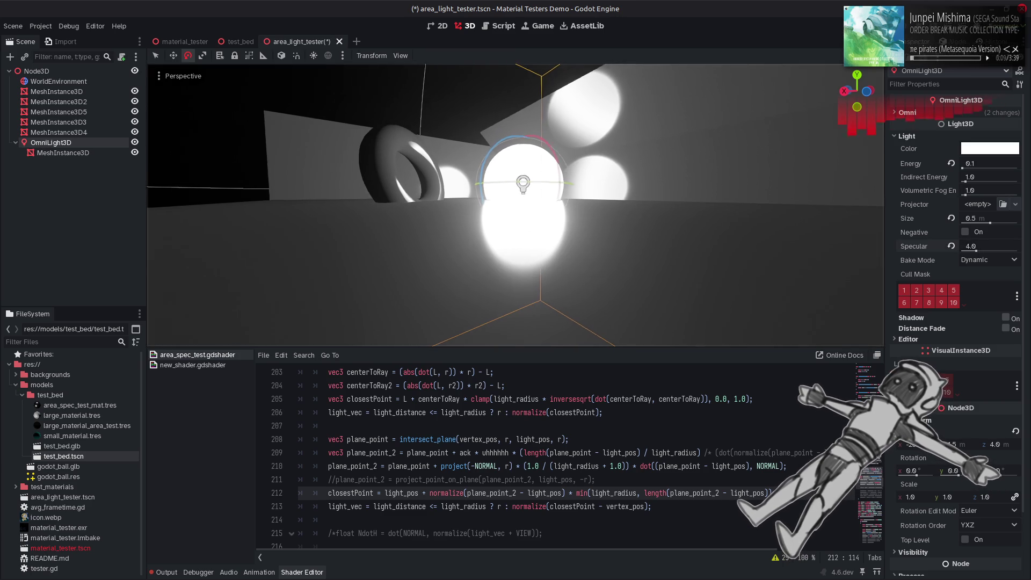
click(462, 92)
drag(516, 204, 510, 185)
click(85, 143)
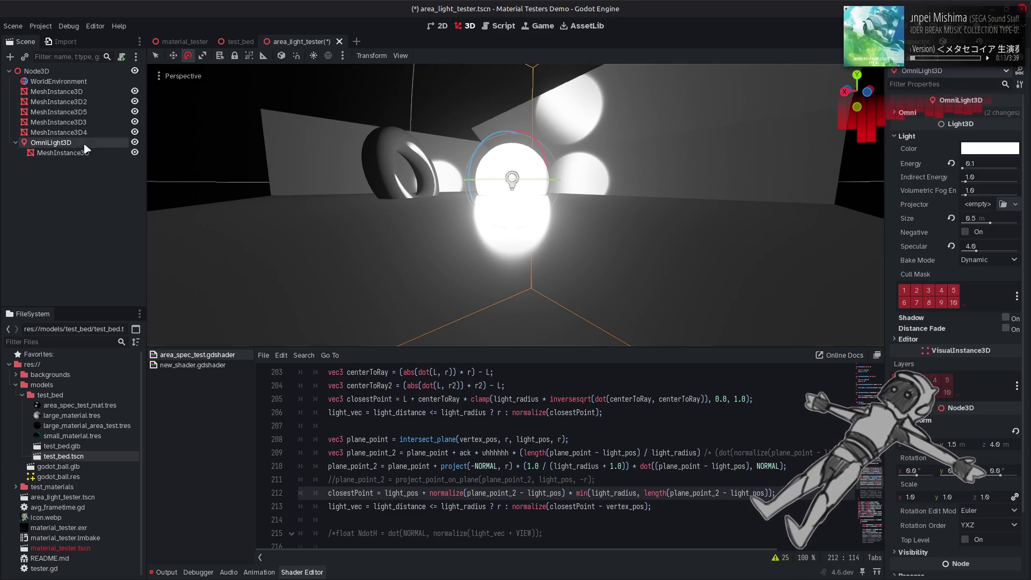
click(966, 232)
click(434, 123)
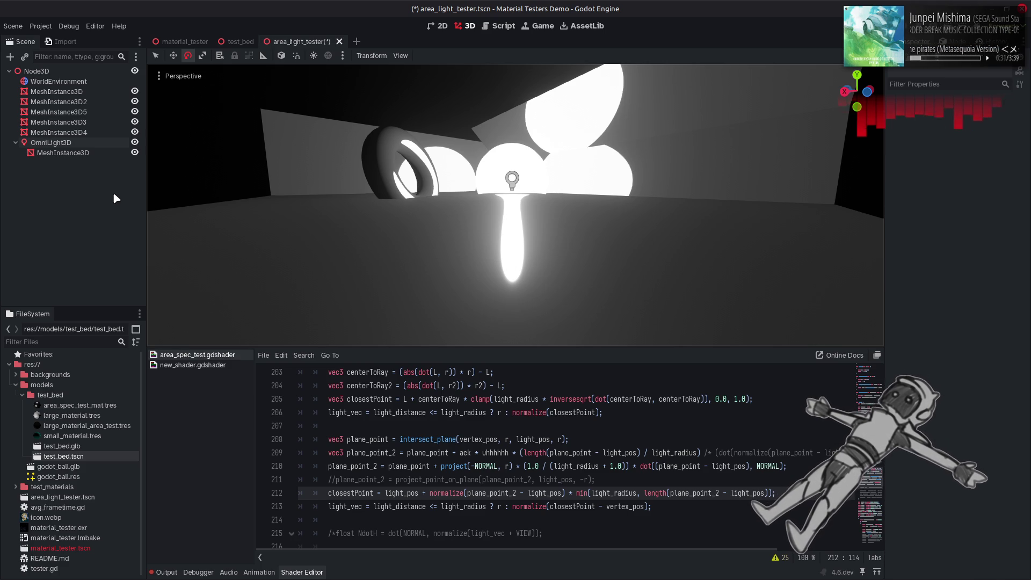
Try Specular at 2.6 and 12, return it to 4.0, and turn Negative off
click(80, 143)
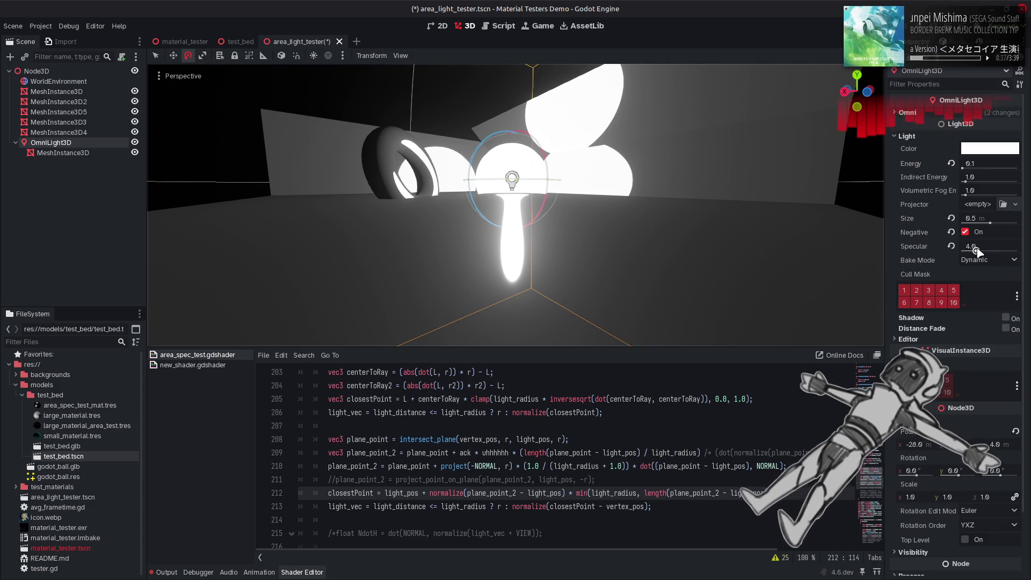
mouse_move(976, 251)
mouse_down()
mouse_move(965, 251)
mouse_move(1009, 251)
mouse_move(1001, 251)
mouse_up()
mouse_move(714, 189)
mouse_down()
mouse_move(709, 161)
mouse_move(718, 180)
mouse_up()
mouse_move(991, 246)
mouse_down()
mouse_move(1001, 246)
mouse_move(989, 245)
mouse_up()
scroll(516, 215, up, 3)
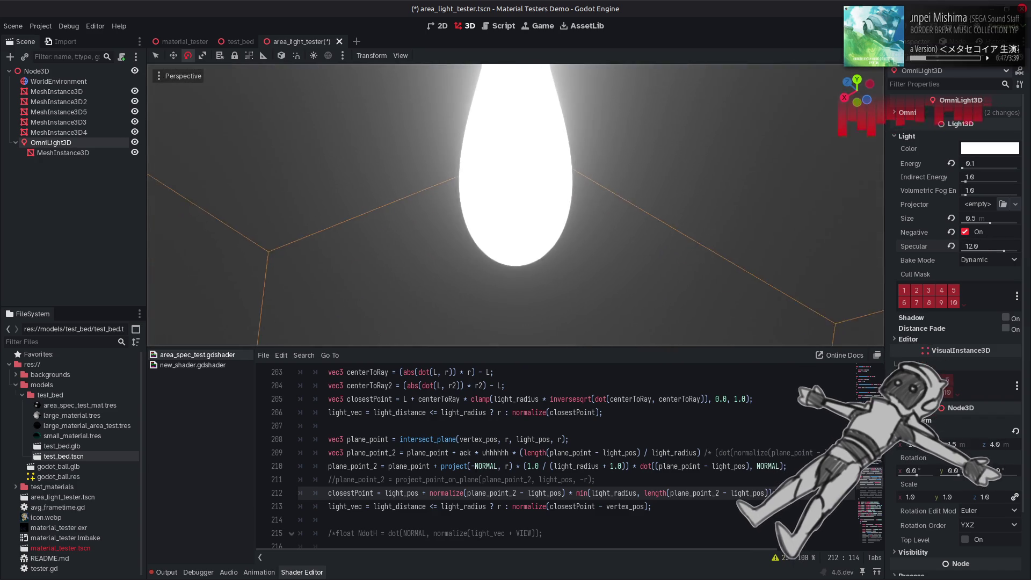
drag(516, 215, 516, 253)
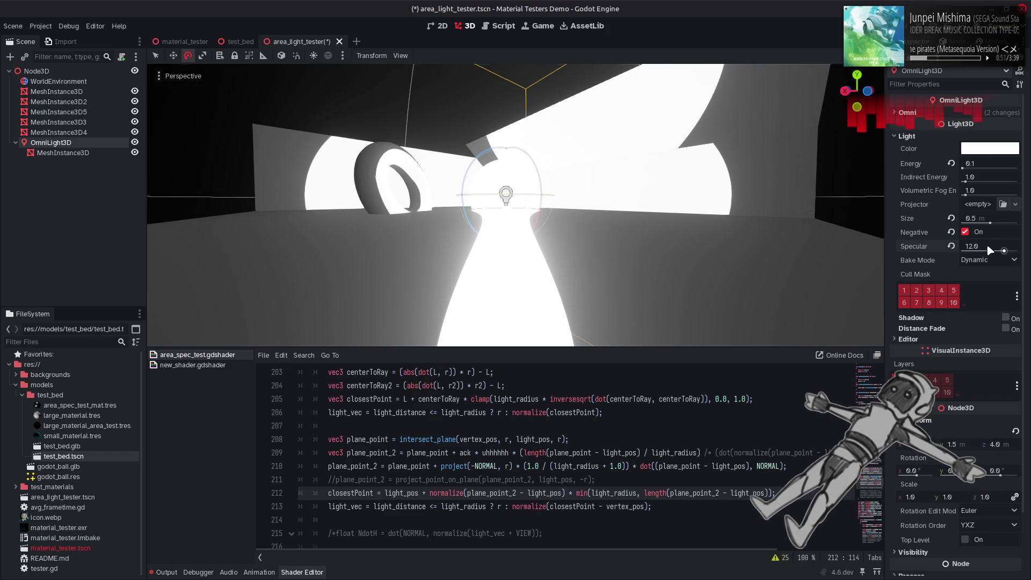
drag(988, 245, 976, 249)
click(965, 232)
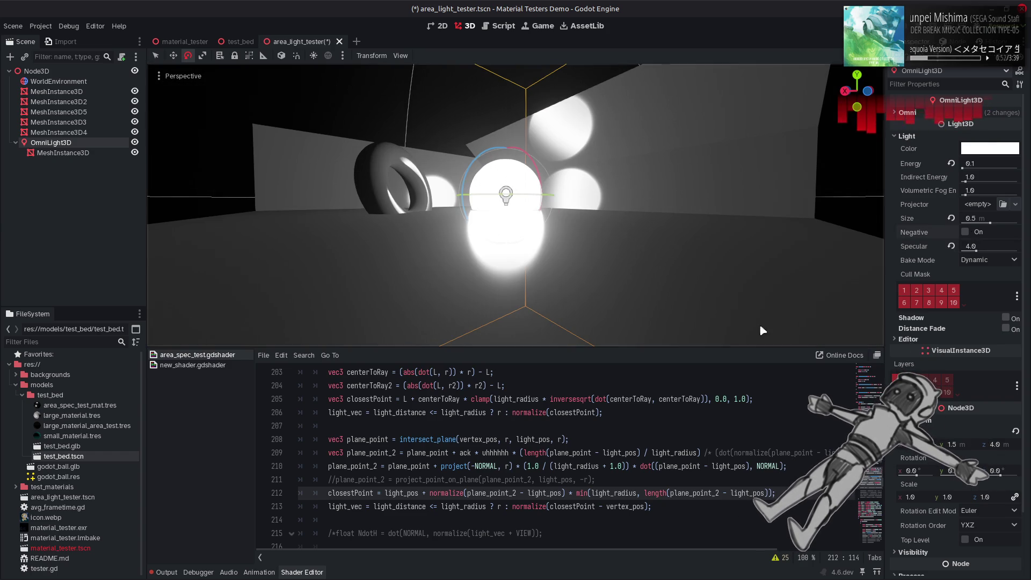
Briefly comment out line 213 with // to test, then restore it and save
click(556, 453)
click(329, 506)
text(//)
key(ctrl+s)
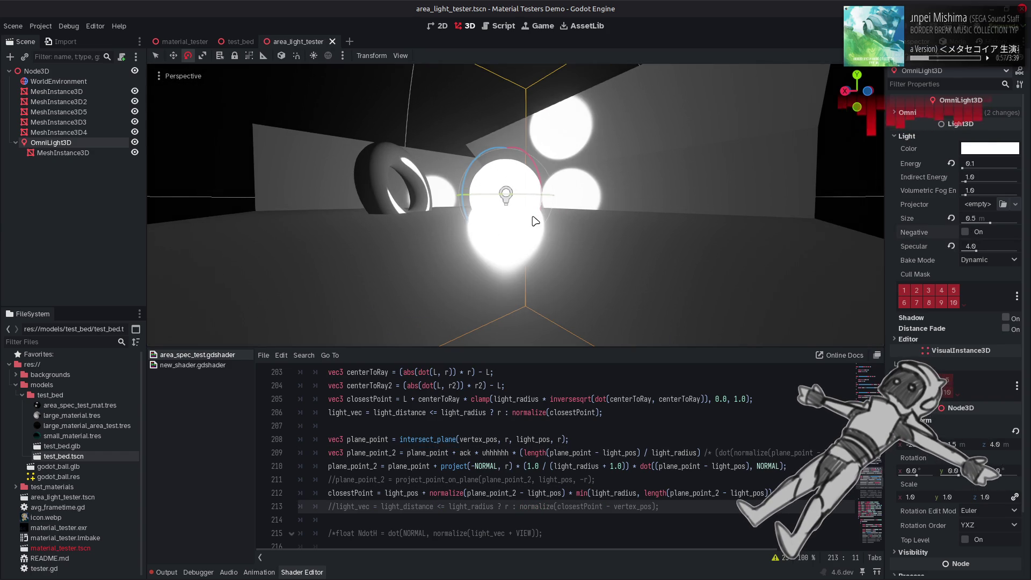
click(543, 412)
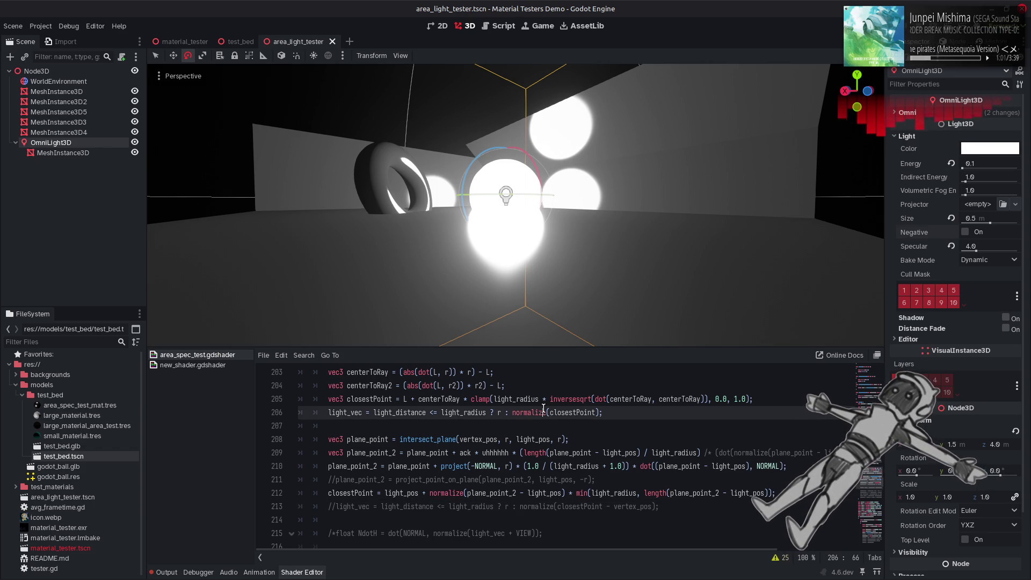
key(ctrl+z)
key(ctrl+s)
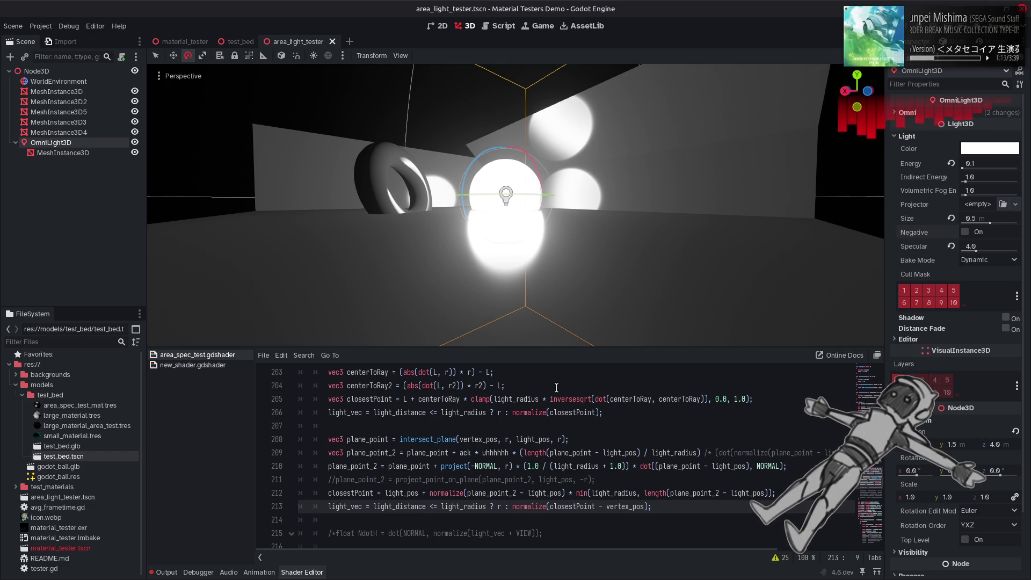
click(427, 108)
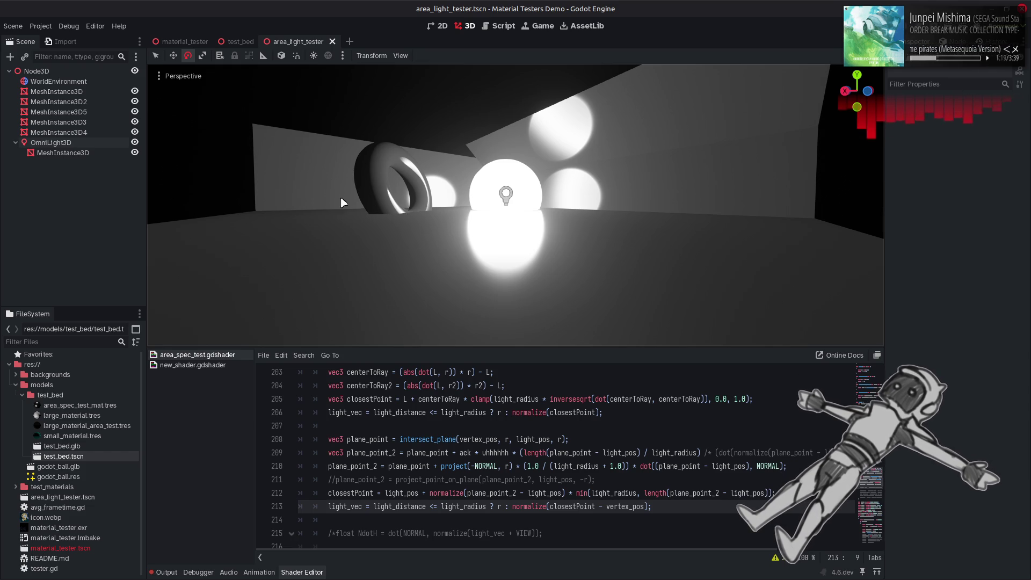
Inspect the mesh, WorldEnvironment and Node3D, then switch the OmniLight3D to Negative
click(60, 153)
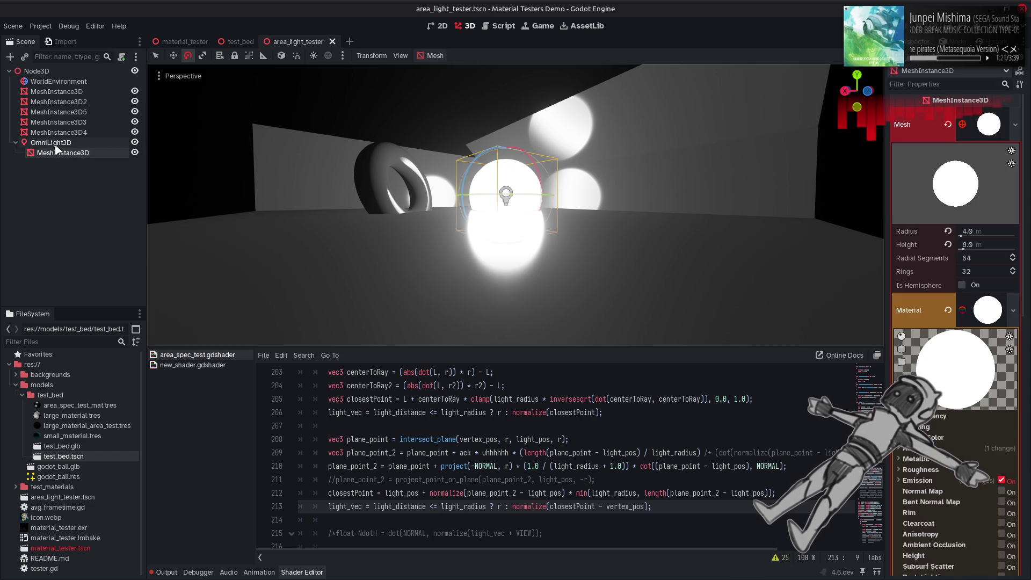
click(55, 144)
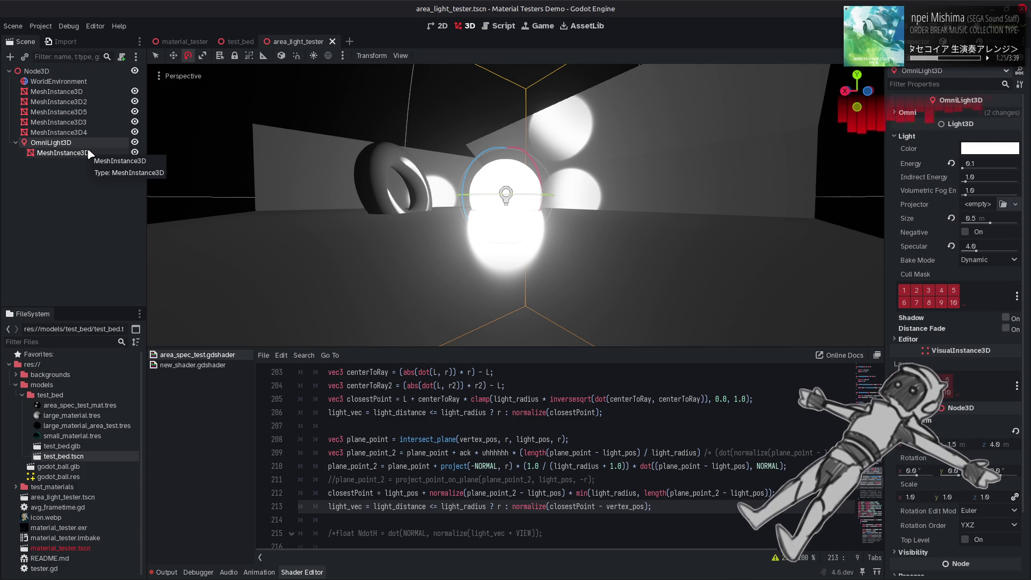
click(96, 82)
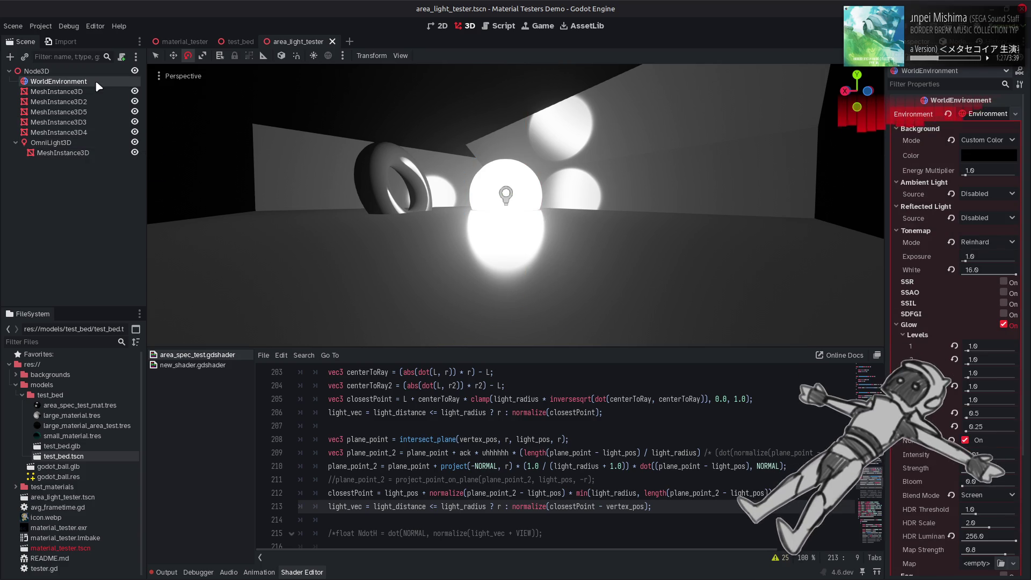
click(95, 71)
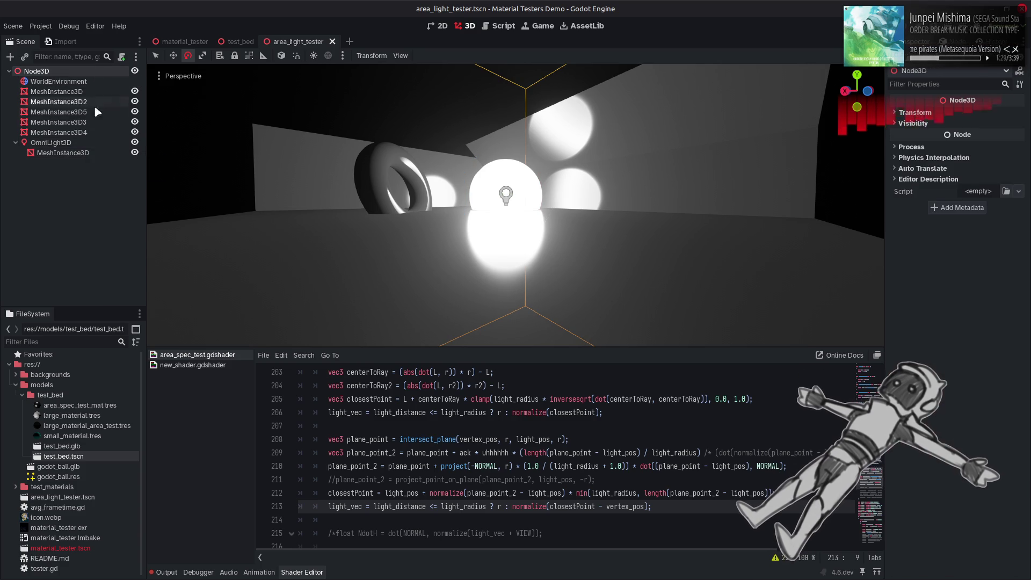
click(94, 154)
click(97, 143)
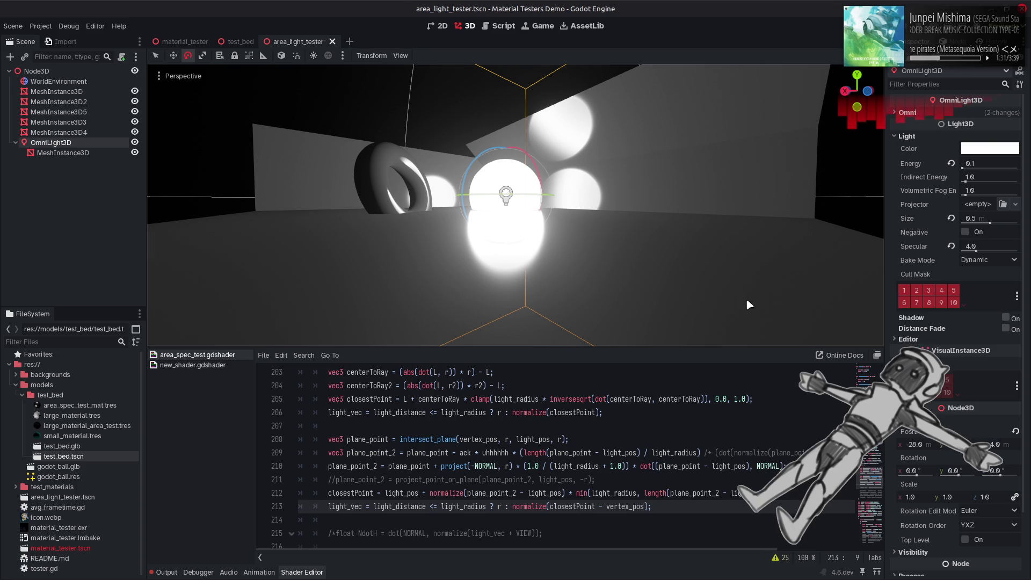
click(965, 232)
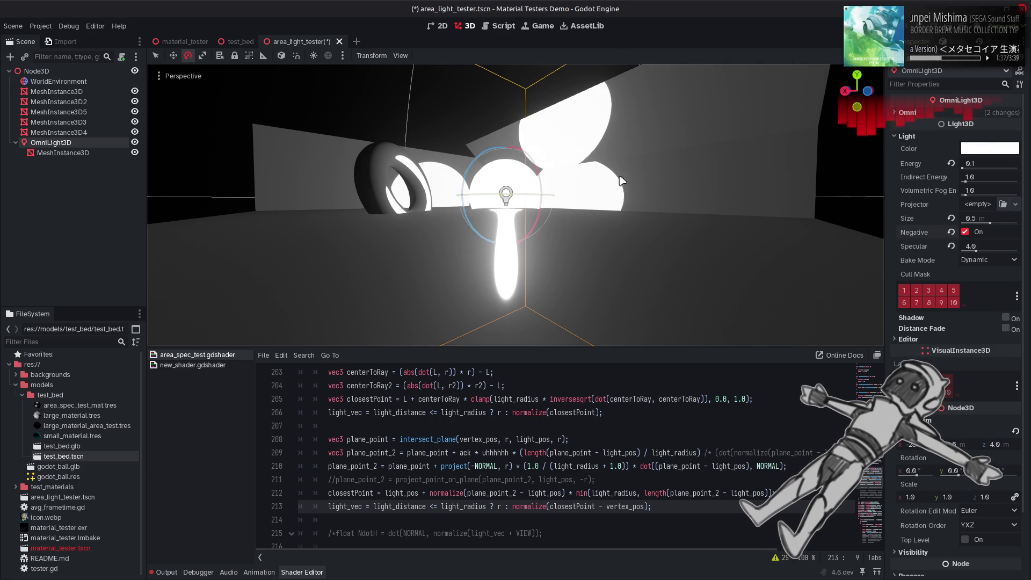
Switch the OmniLight3D's Negative option back off
click(966, 232)
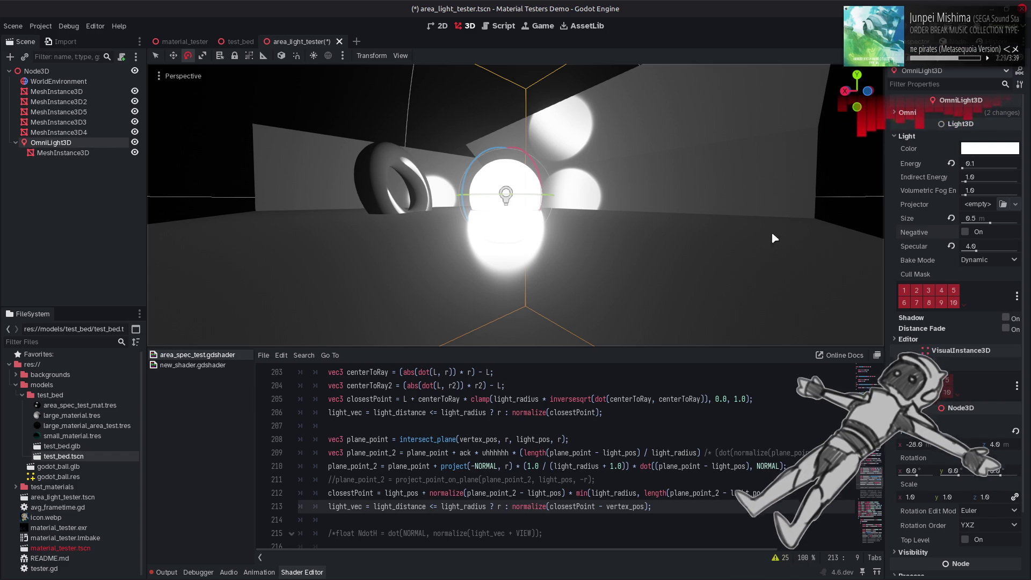
Make the OmniLight3D negative and set its size to 0.5 m
click(965, 232)
drag(990, 222, 941, 229)
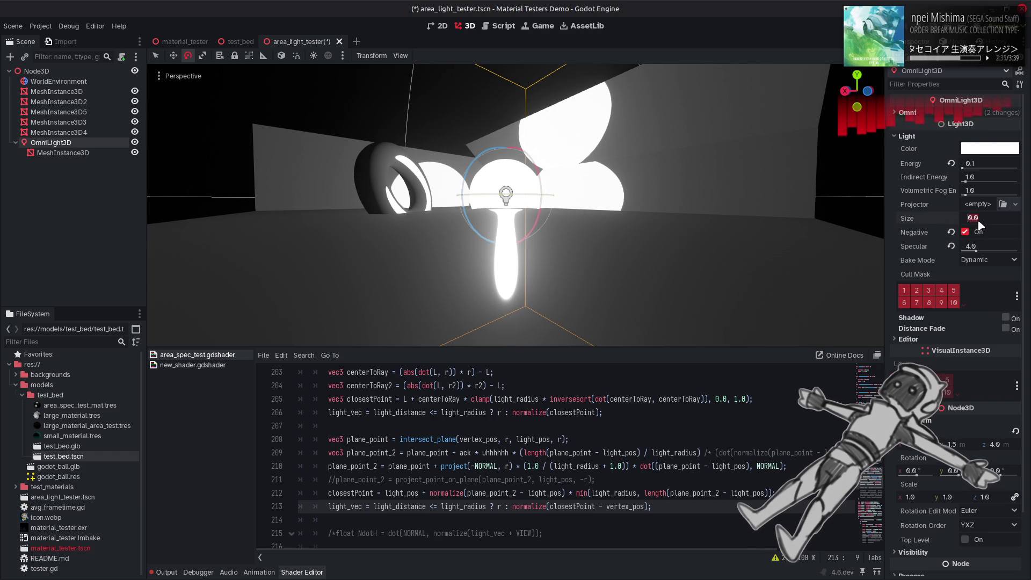
text(0.5)
key(Return)
Test light specular at 0.0 and 16.0, turn negative off, and settle on specular 4.0
mouse_move(976, 250)
mouse_down()
mouse_move(956, 254)
mouse_move(985, 251)
mouse_up()
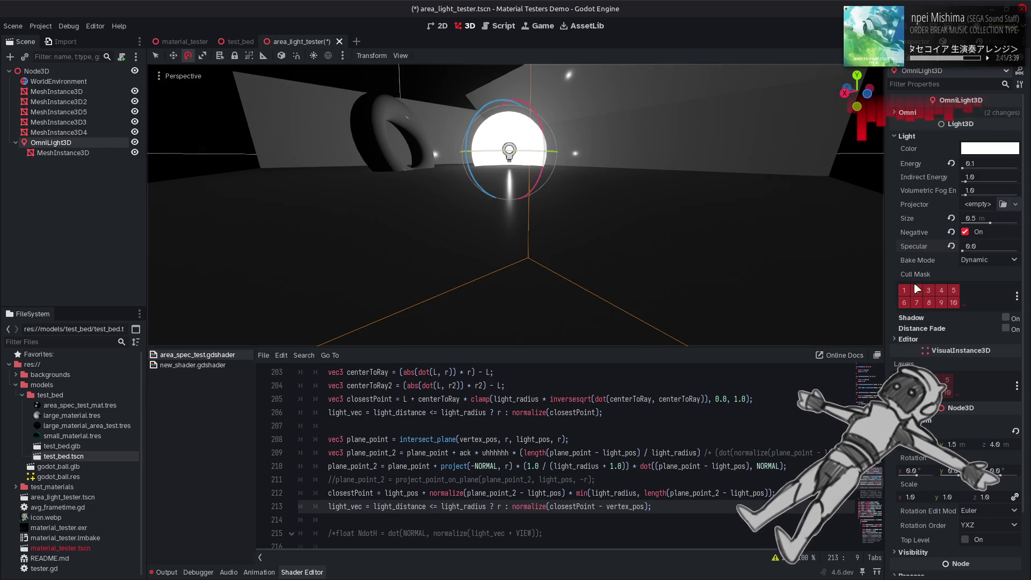
mouse_move(964, 251)
mouse_down()
mouse_move(1018, 250)
mouse_move(944, 259)
mouse_move(1010, 261)
mouse_move(960, 262)
mouse_move(997, 265)
mouse_move(984, 248)
mouse_up()
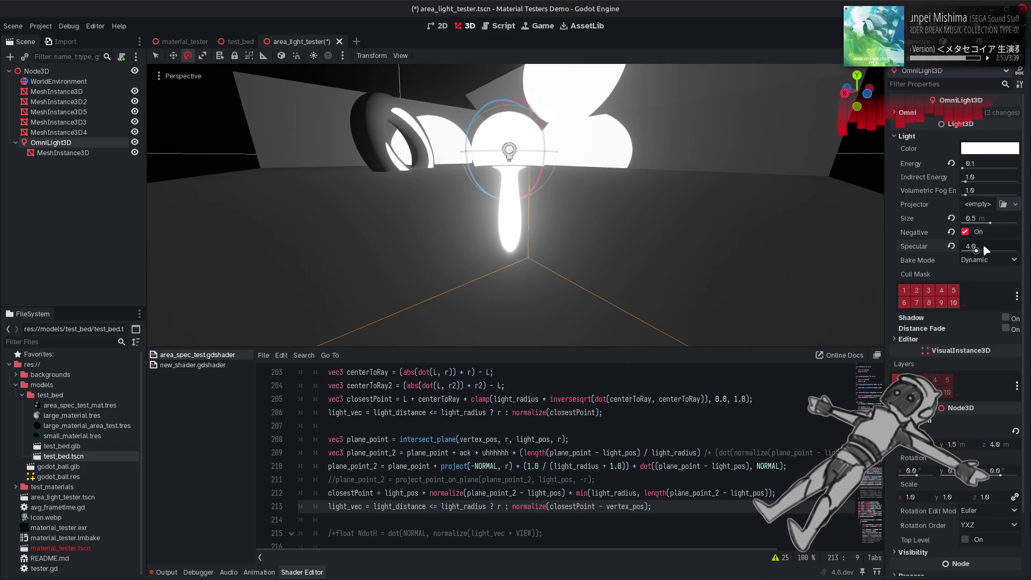
click(971, 231)
mouse_move(977, 250)
mouse_down()
mouse_move(1018, 250)
mouse_move(917, 257)
mouse_move(1018, 250)
mouse_up()
text(4)
key(Return)
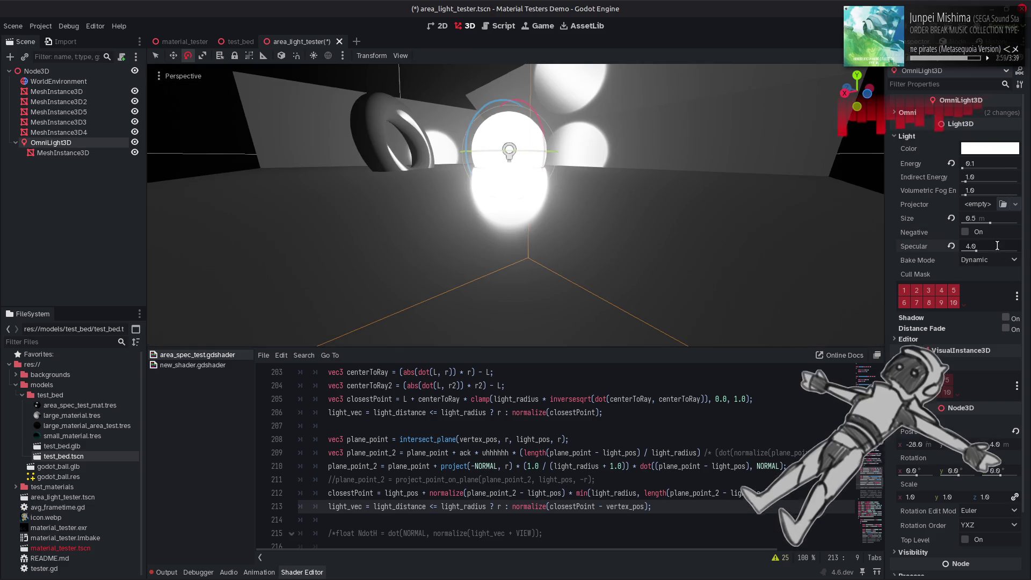
Move the camera closer to the sphere and torus, deselect the light, and save area_light_tester
mouse_move(516, 204)
mouse_down()
mouse_move(462, 177)
mouse_move(473, 162)
mouse_move(515, 156)
mouse_move(709, 188)
mouse_move(537, 151)
mouse_move(435, 110)
mouse_up()
key(Escape)
key(ctrl+s)
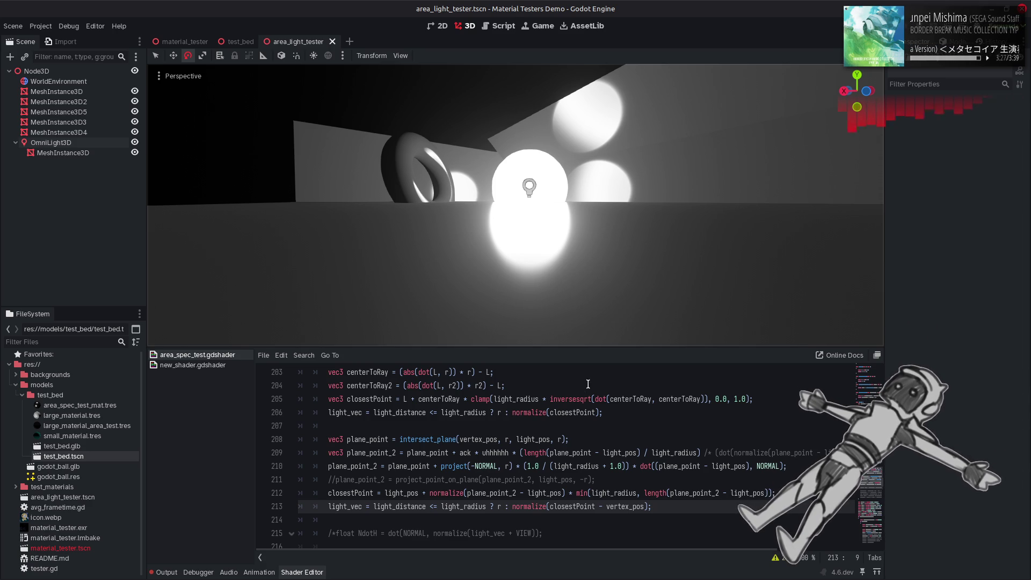
click(717, 491)
key(BackSpace)
key(BackSpace)
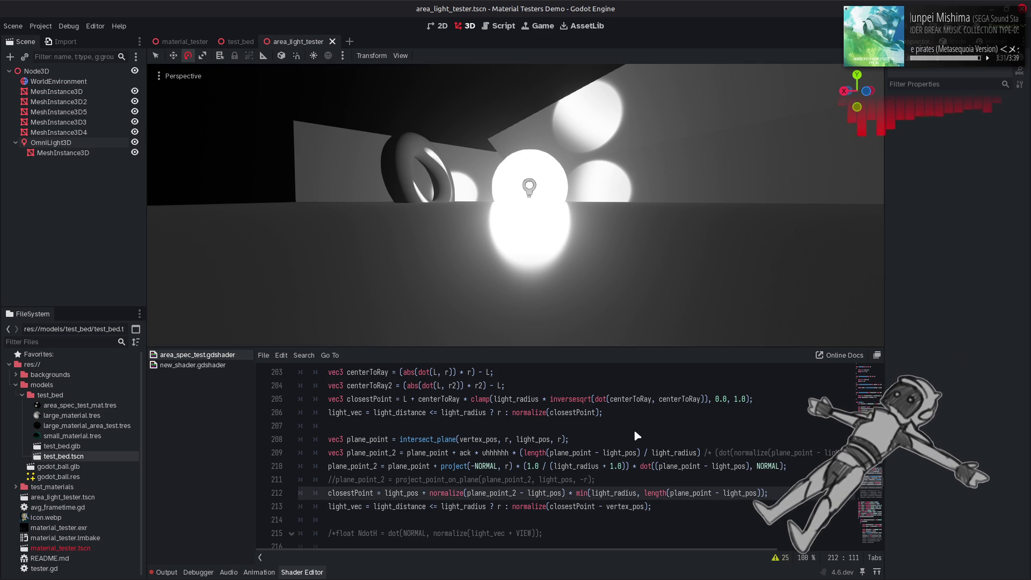
click(662, 433)
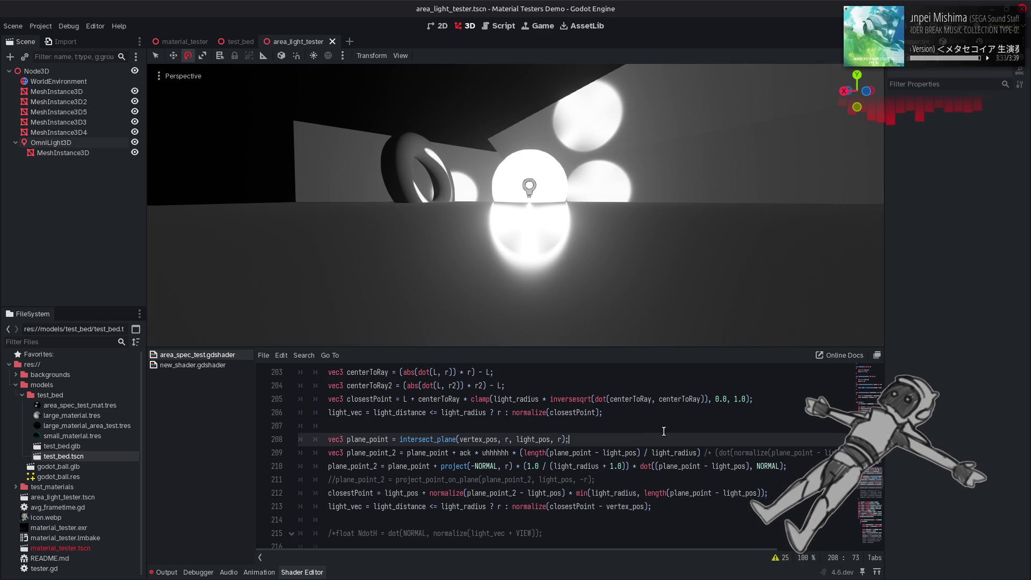
key(ctrl+z)
drag(647, 289, 637, 277)
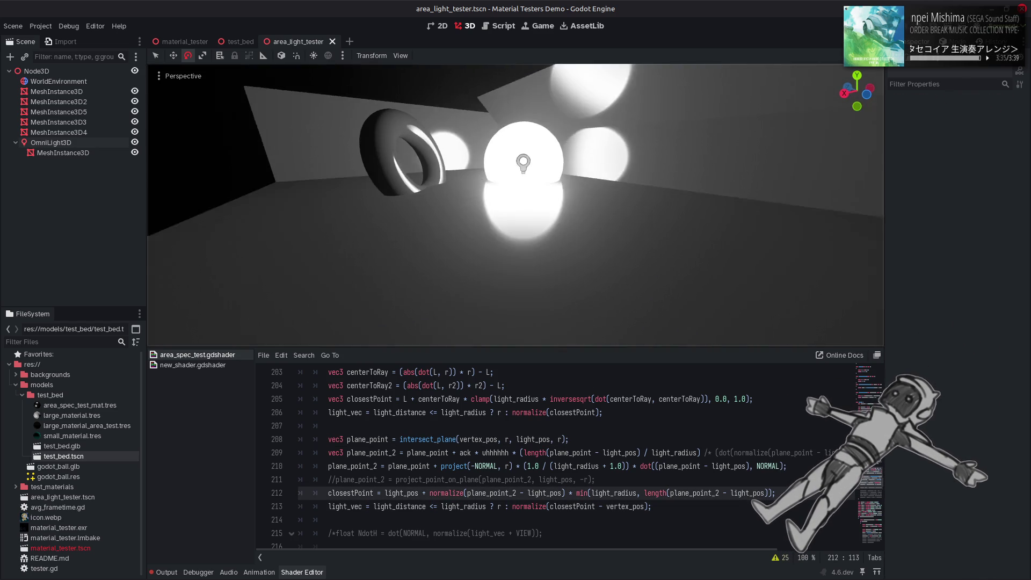
key(BackSpace)
key(BackSpace)
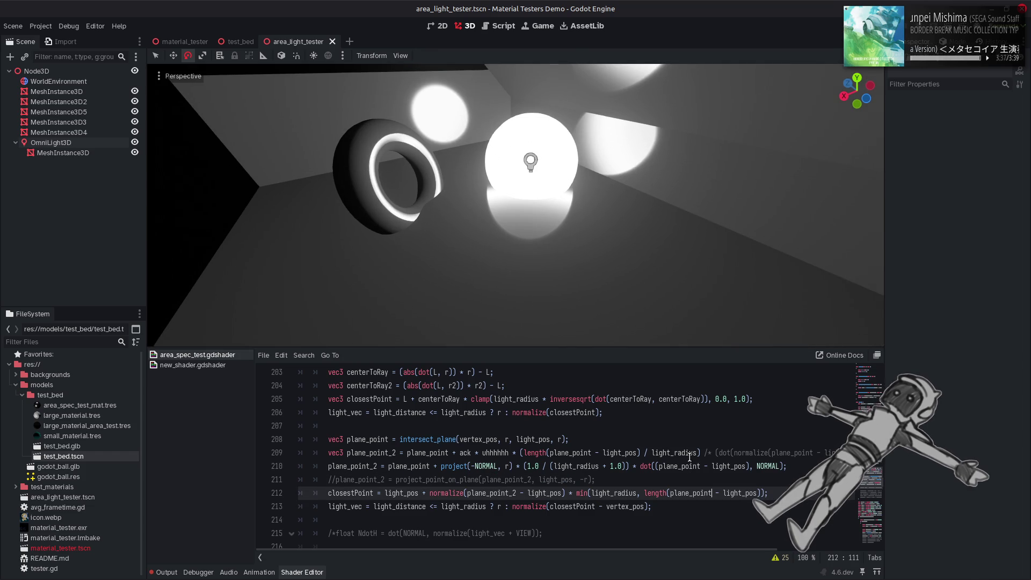
text(_2)
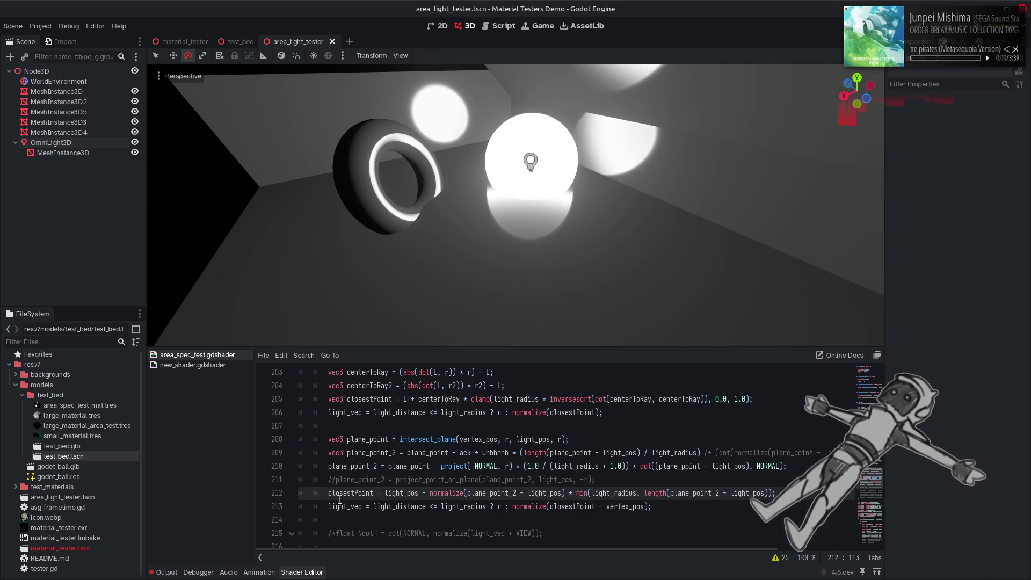
click(327, 508)
text(//)
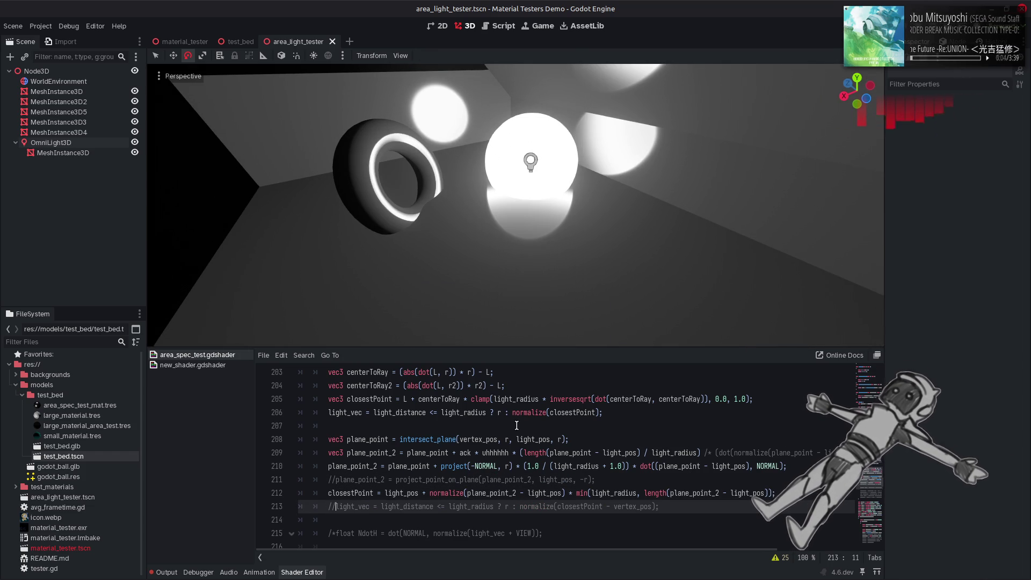
key(BackSpace)
key(BackSpace)
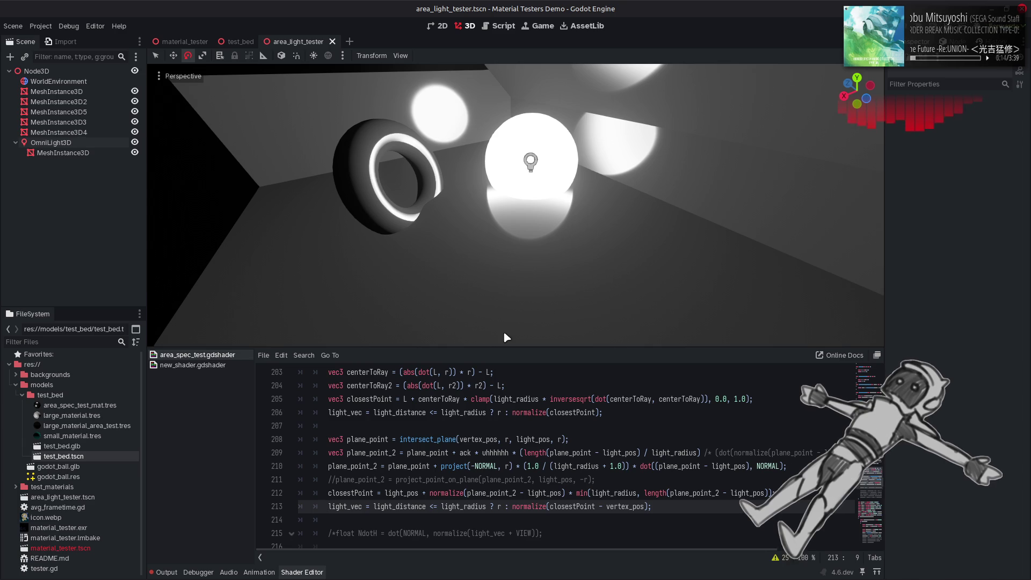
drag(543, 251, 545, 258)
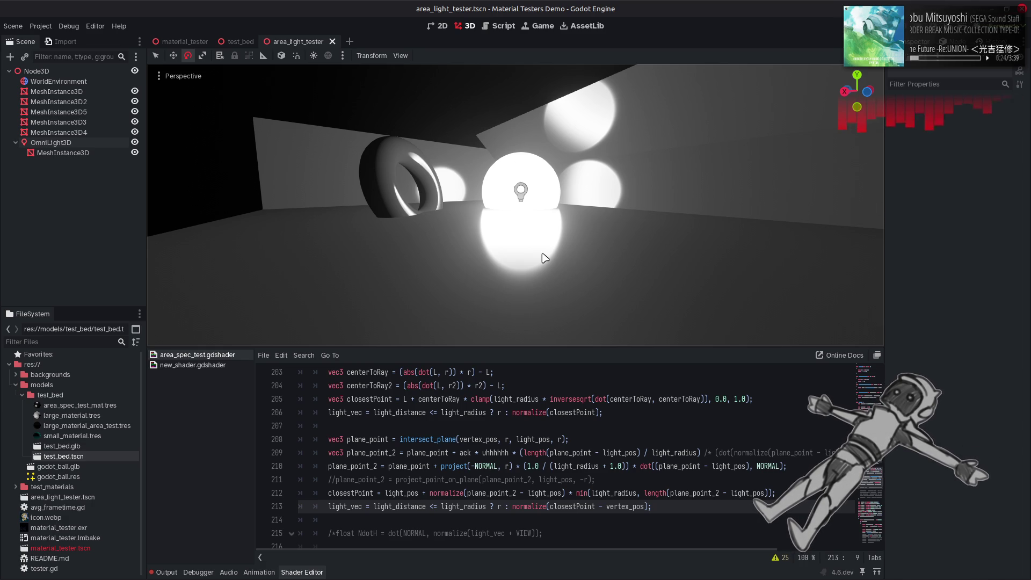
click(615, 445)
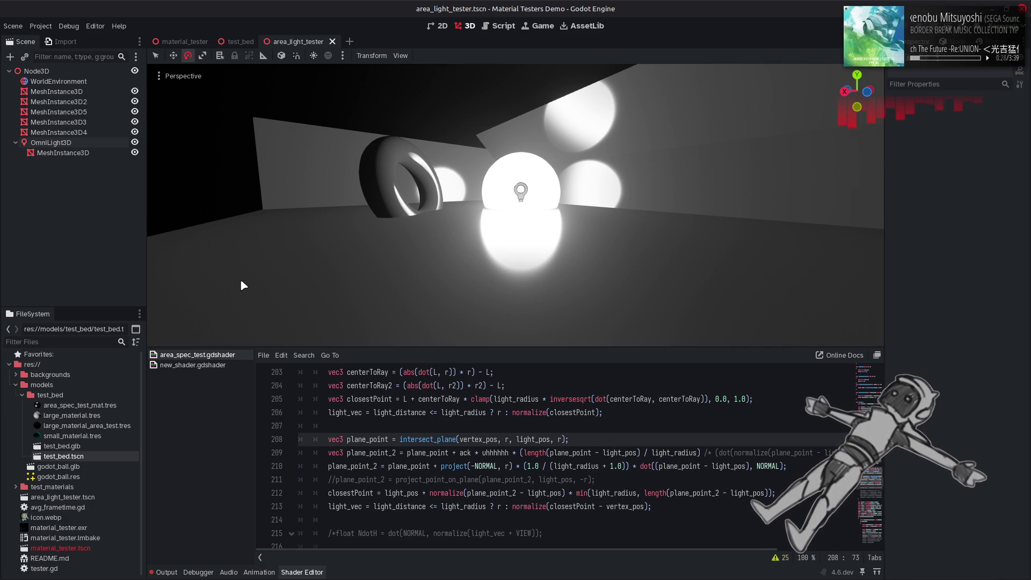
click(51, 142)
Try light specular values 1.0 and 0.5, sweep it while watching the highlights, and end at 1.0
click(980, 249)
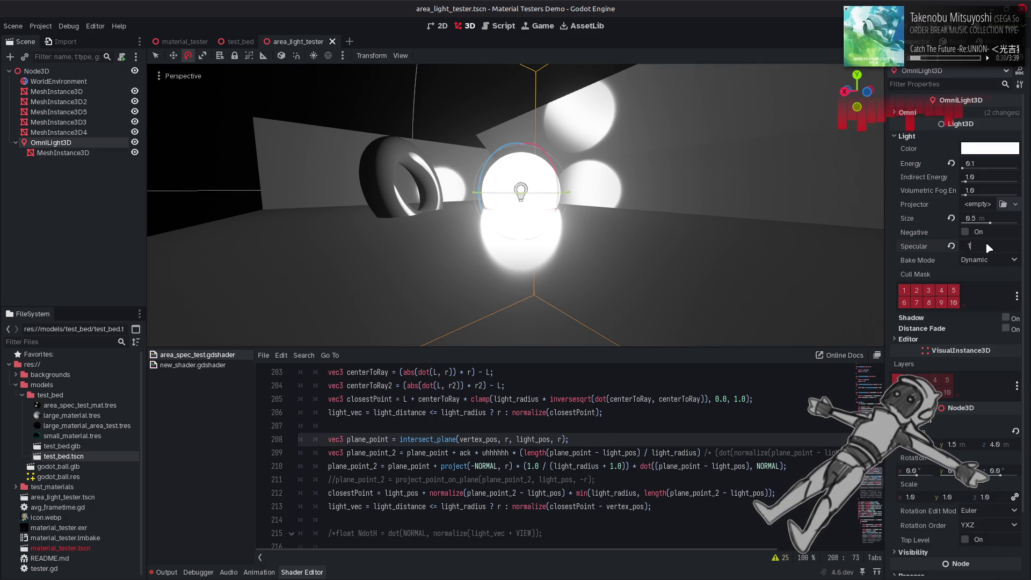
text(1)
key(Return)
text(0.5)
key(Return)
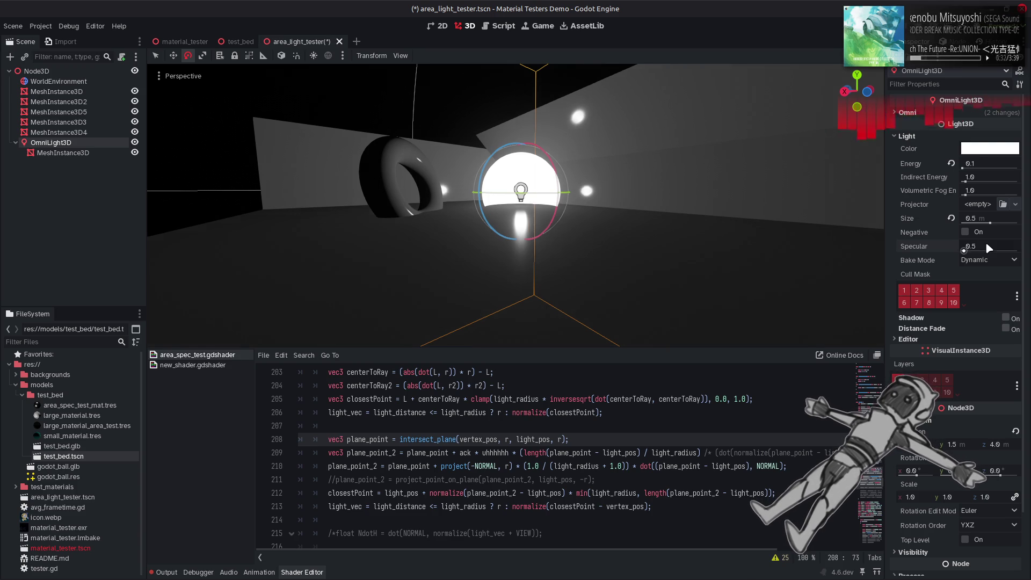
drag(963, 251, 975, 253)
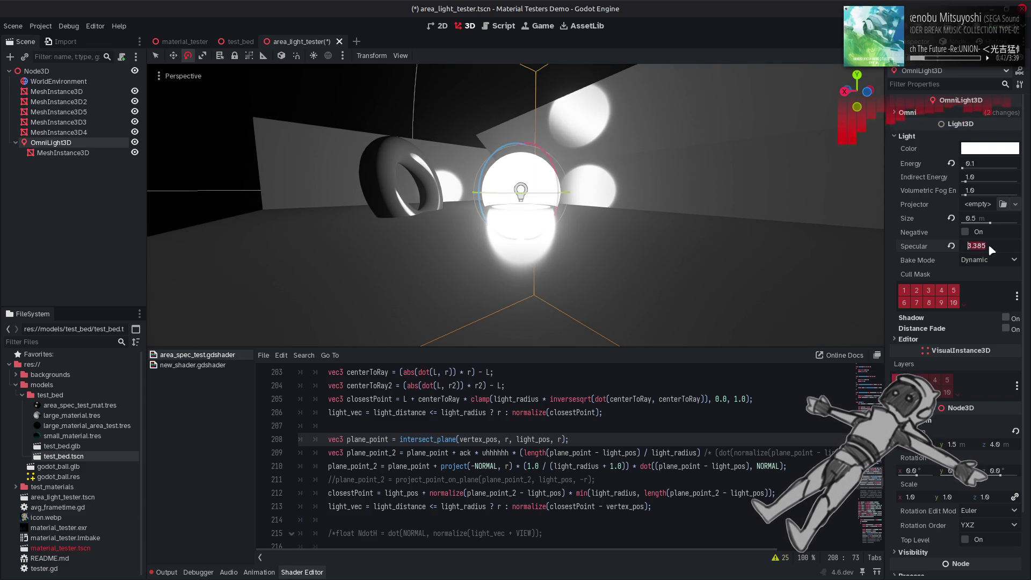
click(988, 245)
text(1)
key(Return)
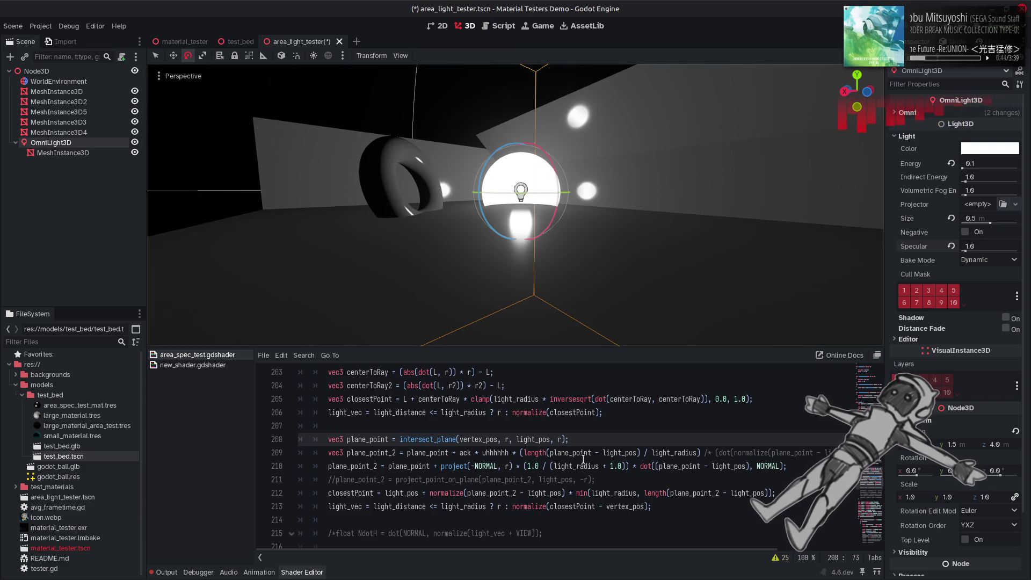
Scroll the shader code, inspect a word on line 172, and go to the end of line 212
scroll(580, 457, up, 10)
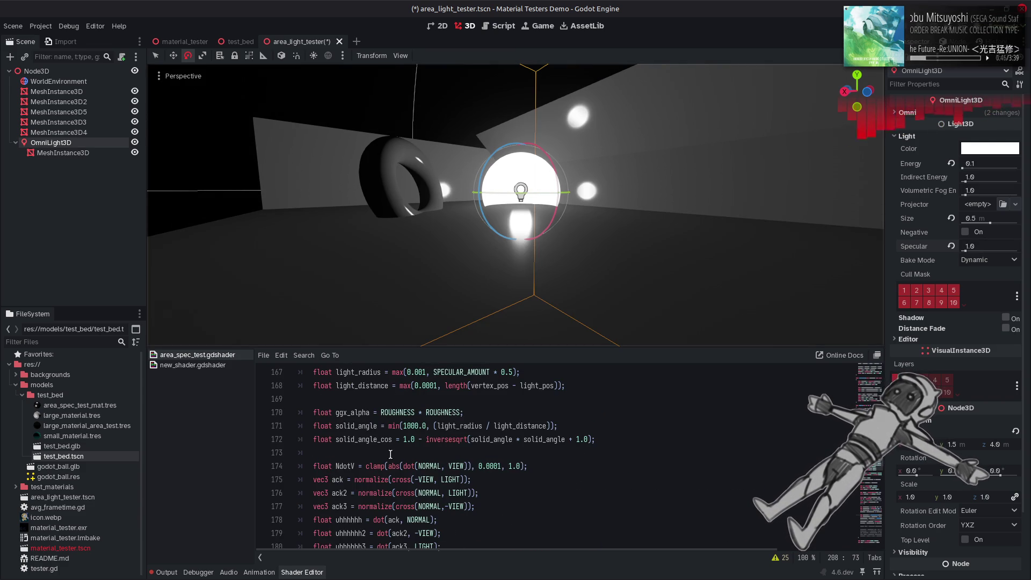
double_click(369, 440)
scroll(606, 467, down, 7)
scroll(606, 466, down, 6)
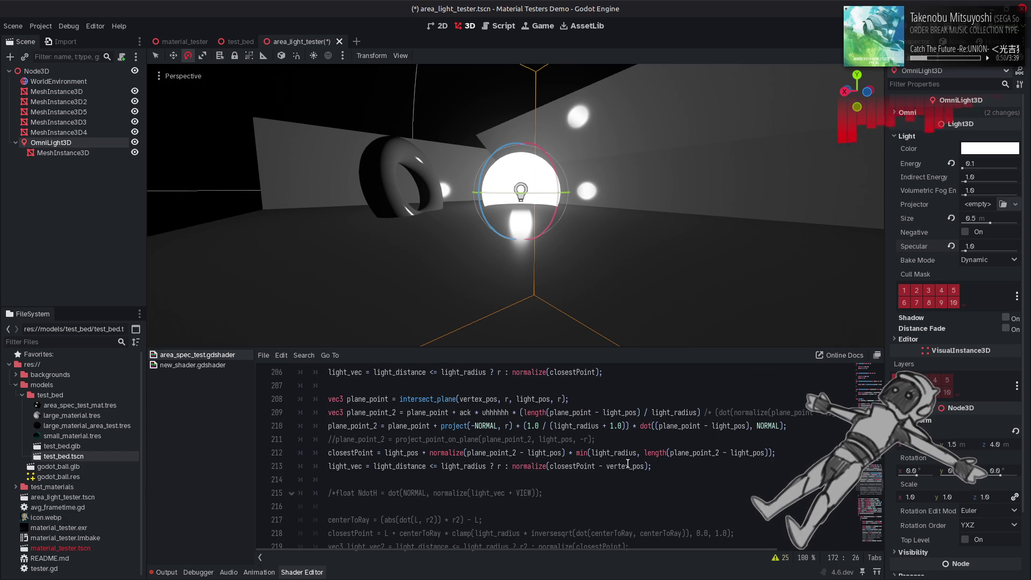
key(XF86AudioRaiseVolume)
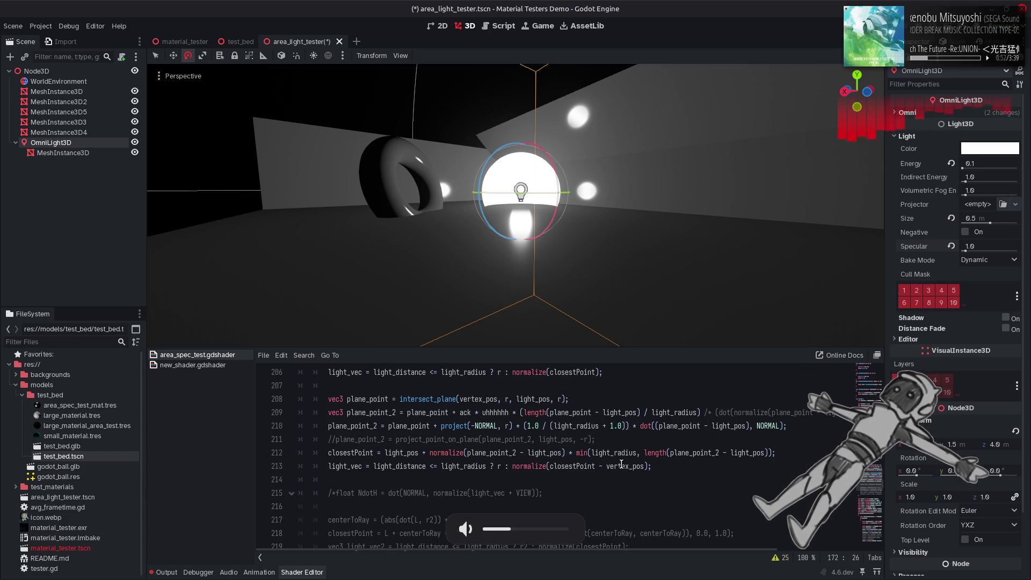
click(774, 452)
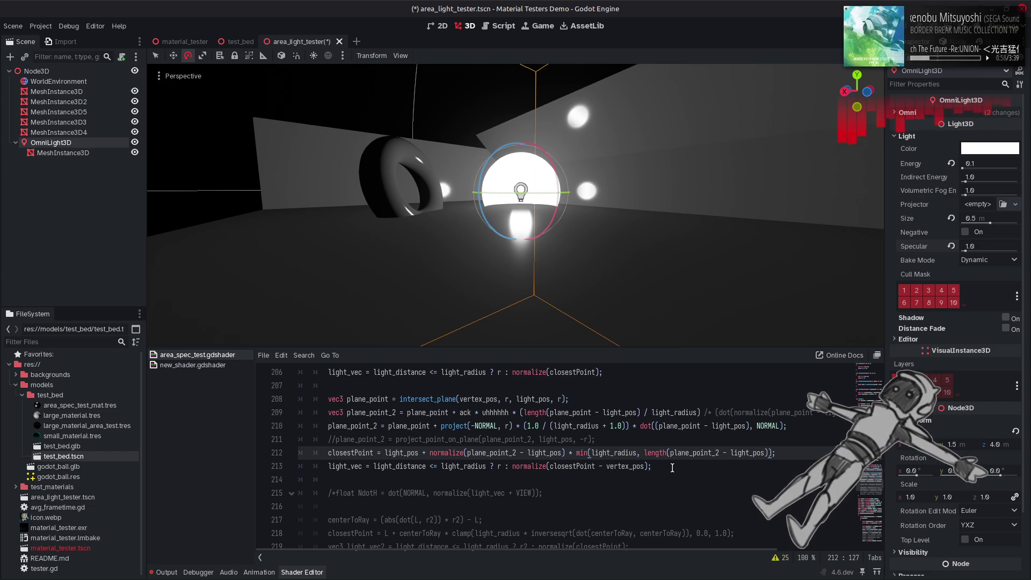
Test line 212 with plane_point_2 changed to plane_point, save, then undo the change
click(516, 453)
key(BackSpace)
key(BackSpace)
key(ctrl+s)
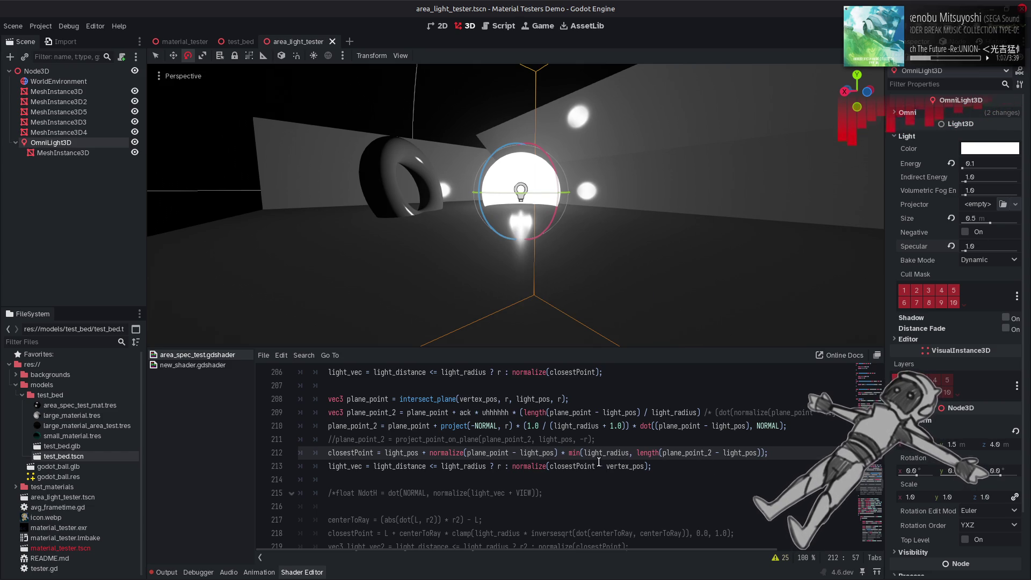
click(617, 442)
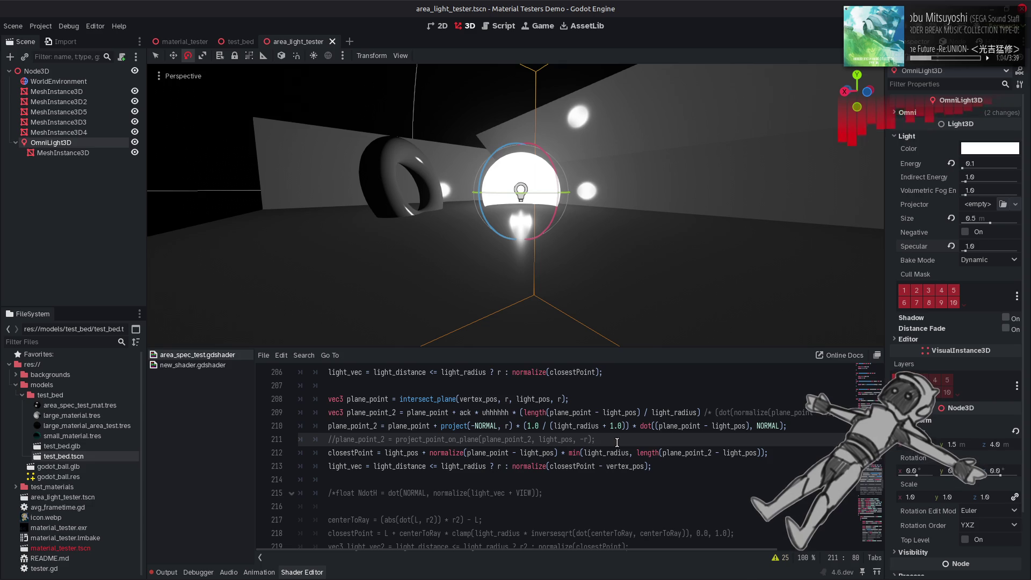
key(ctrl+z)
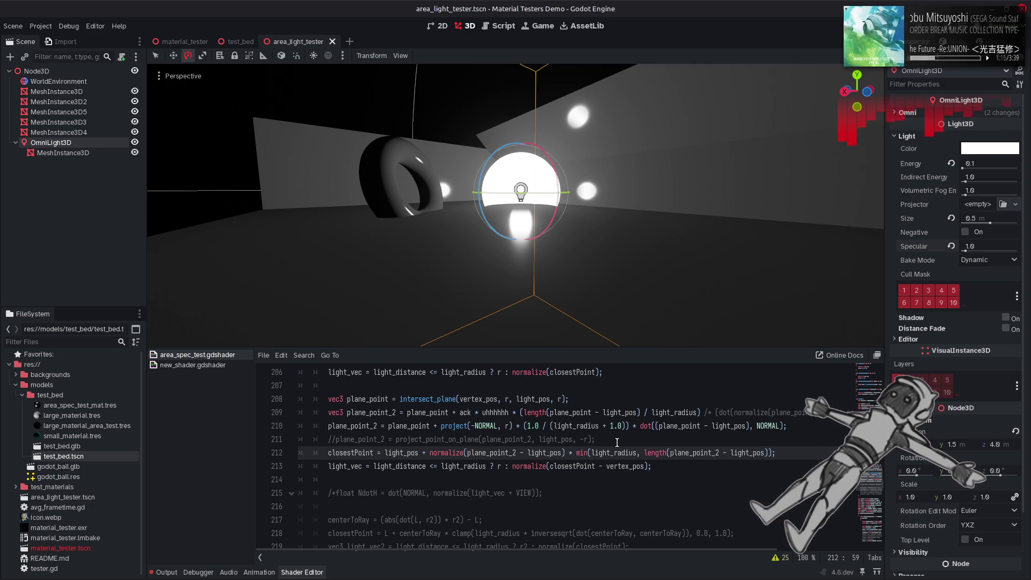
Wrap line 212's normalize(plane_point_2 - light_pos) in project(..., r) and save
double_click(456, 427)
key(ctrl+c)
click(431, 454)
key(ctrl+v)
text(()
click(594, 453)
text(), r)
key(ctrl+s)
click(553, 429)
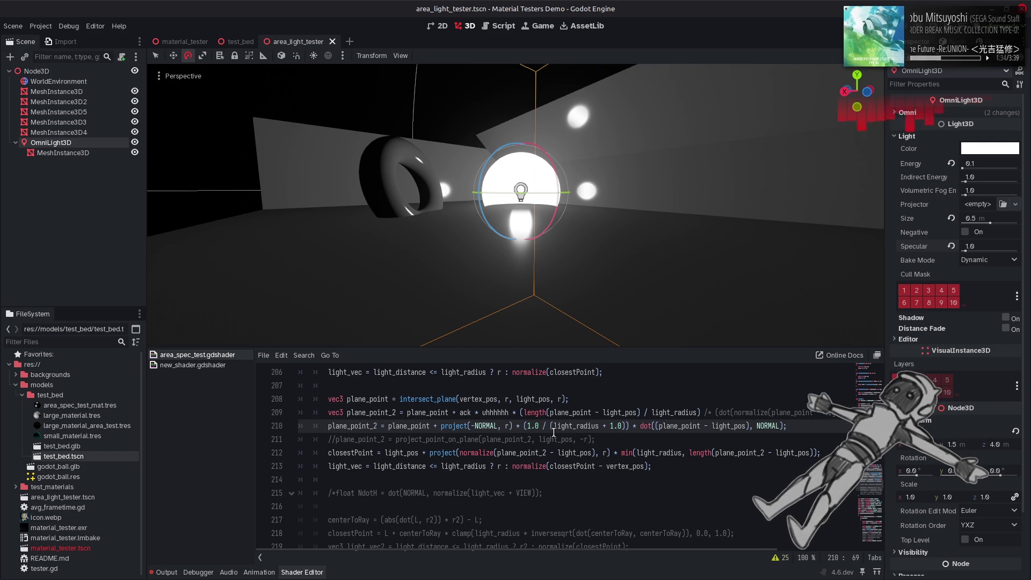
Undo the project() wrapper on line 212, restore the +, and save
key(ctrl+z)
key(ctrl+z)
key(ctrl+z)
text(+)
key(ctrl+s)
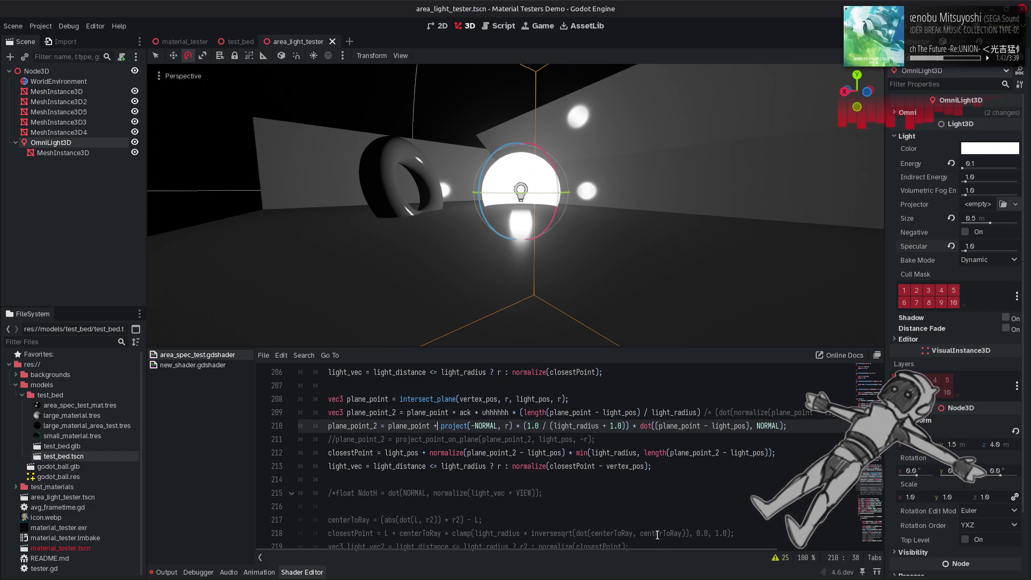
scroll(605, 557, right, 3)
scroll(605, 558, left, 3)
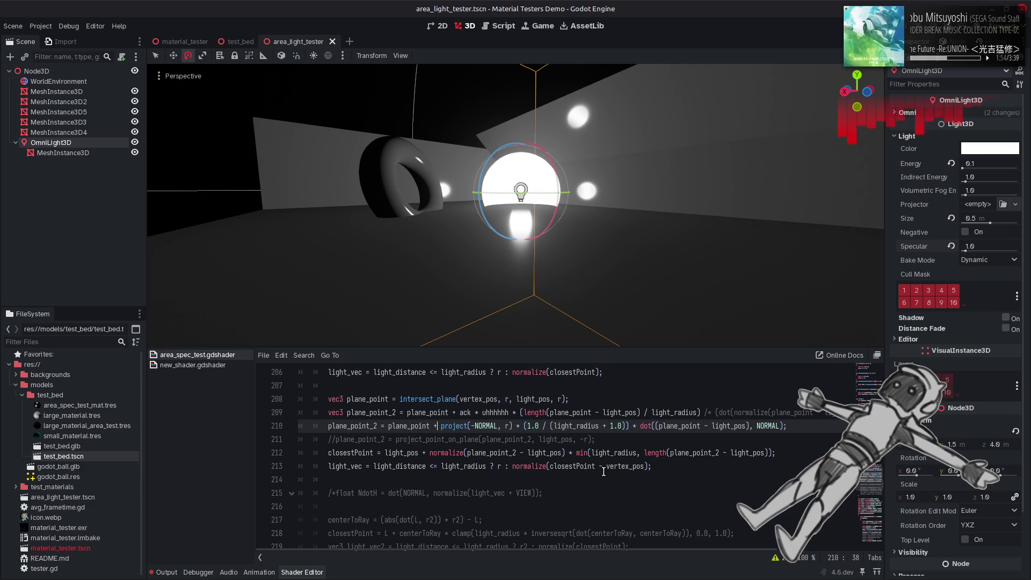
click(623, 441)
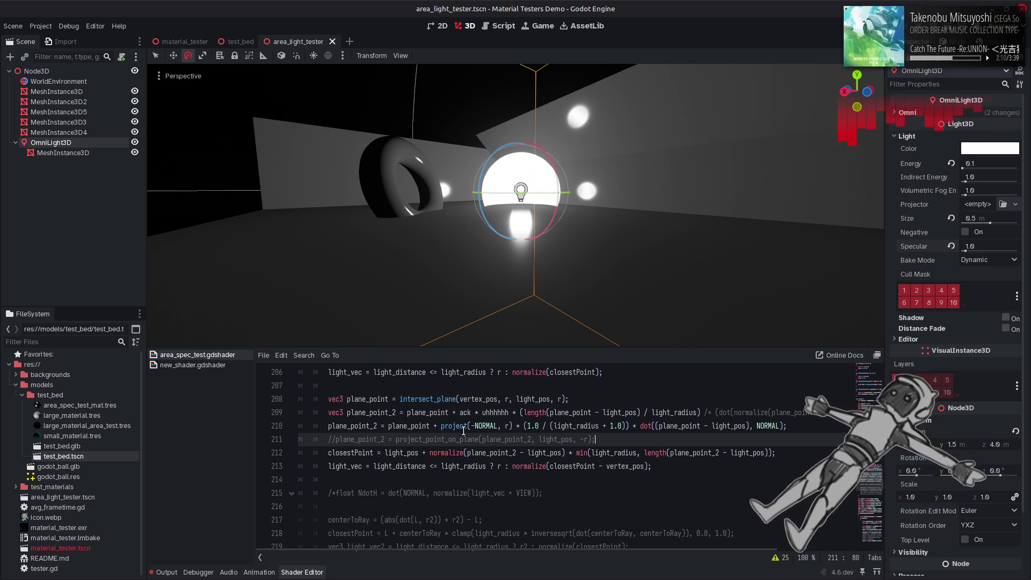
Try normalize inside dot() on line 210, undo it, and switch to the YouTube video in Firefox
click(450, 457)
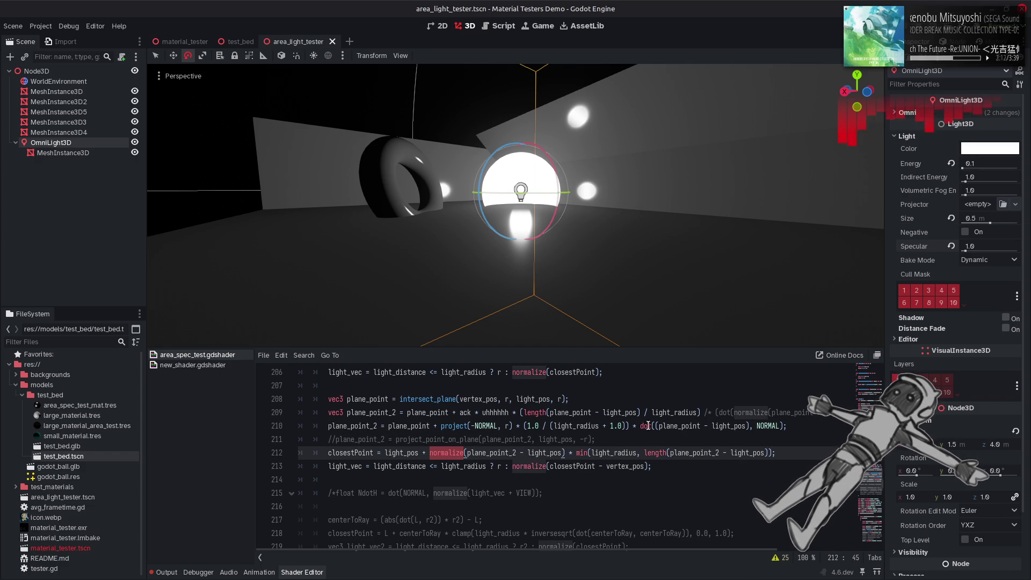
click(655, 426)
text(normalize)
key(ctrl+s)
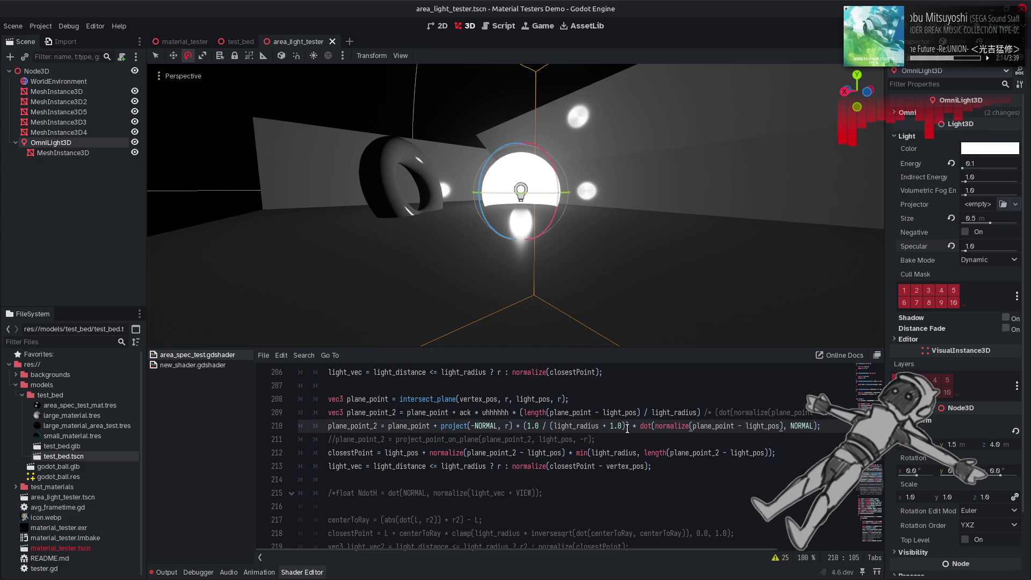
key(ctrl+z)
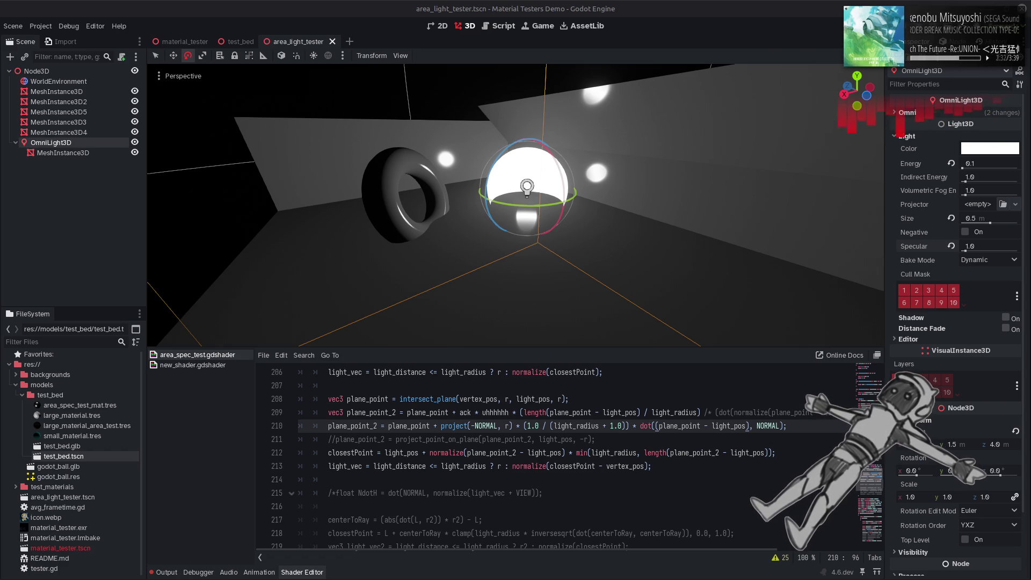
key(alt+Tab)
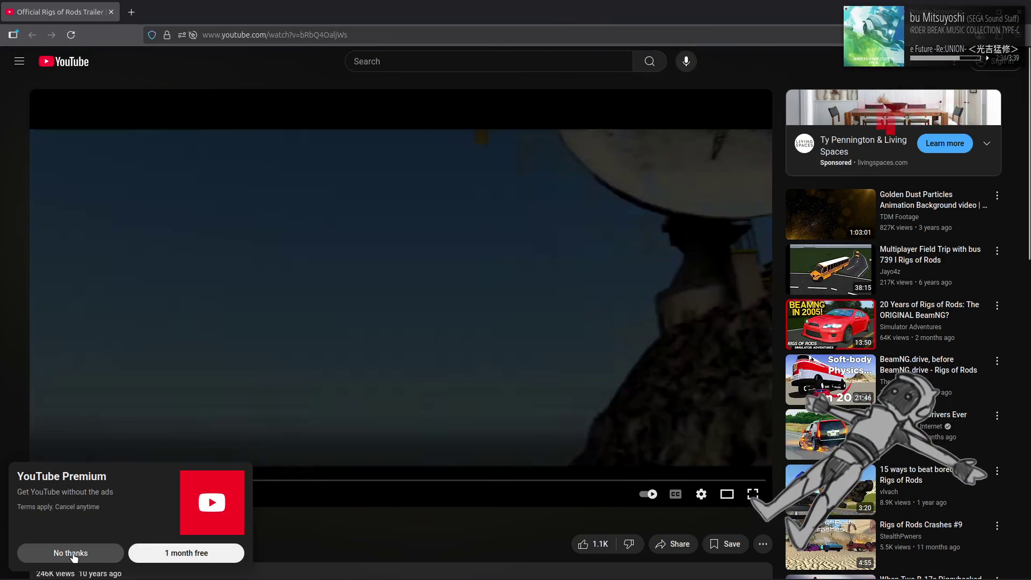
Dismiss the Premium popup and play the trailer in theater mode at 720p
click(74, 557)
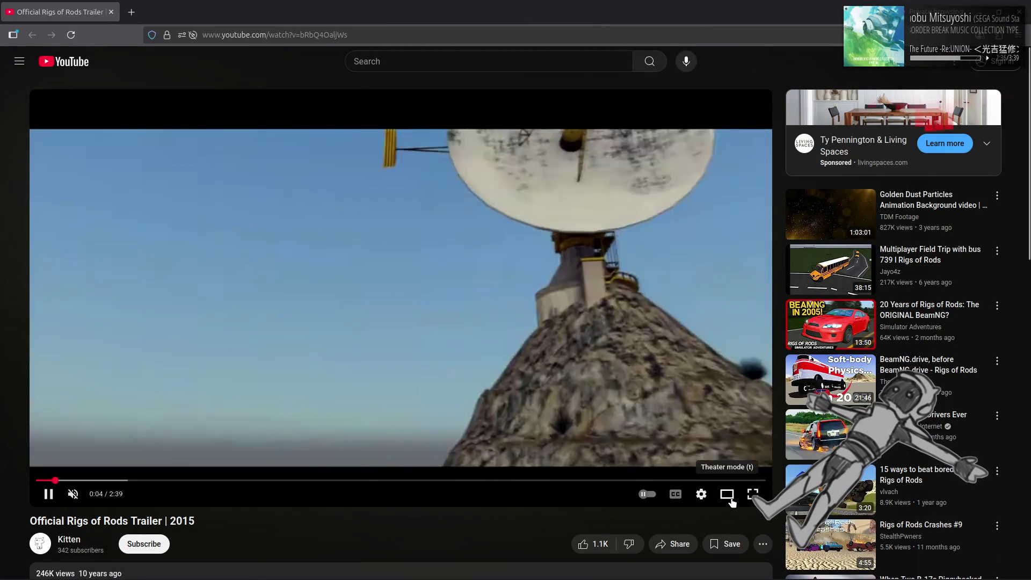
click(727, 494)
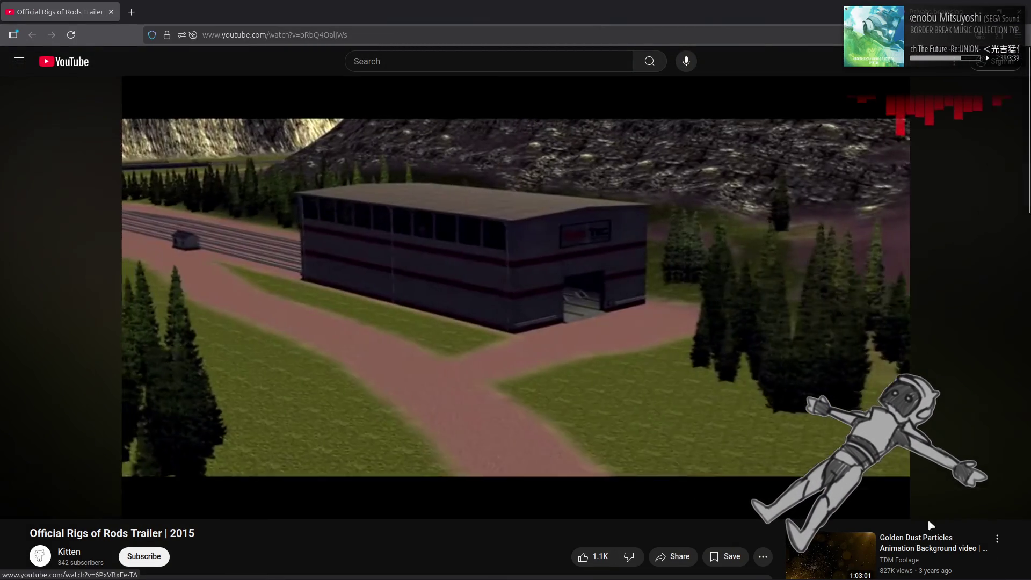
click(946, 504)
click(947, 469)
click(926, 333)
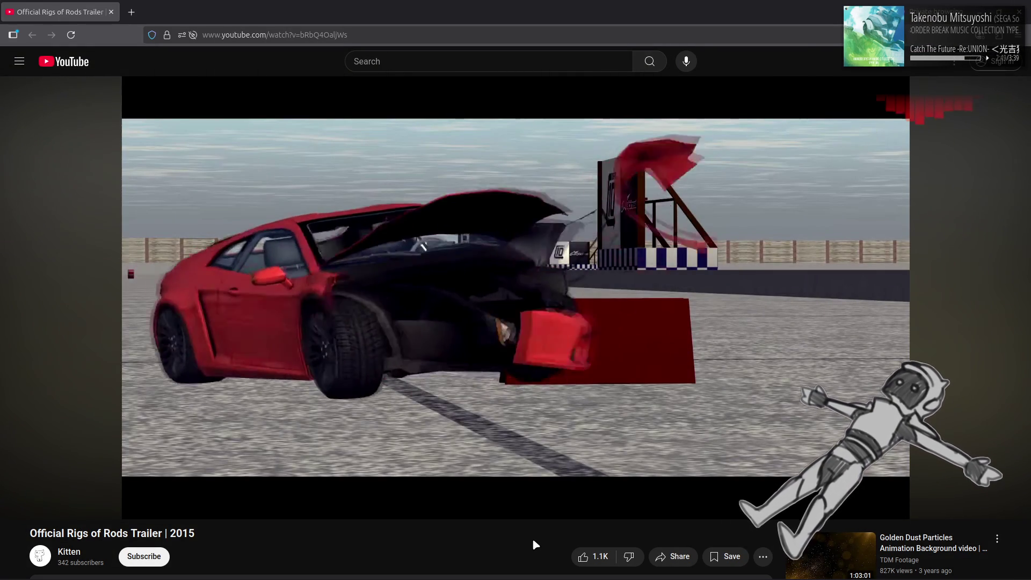
Watch the trailer, scroll the page briefly, and scrub slightly forward
mouse_move(527, 353)
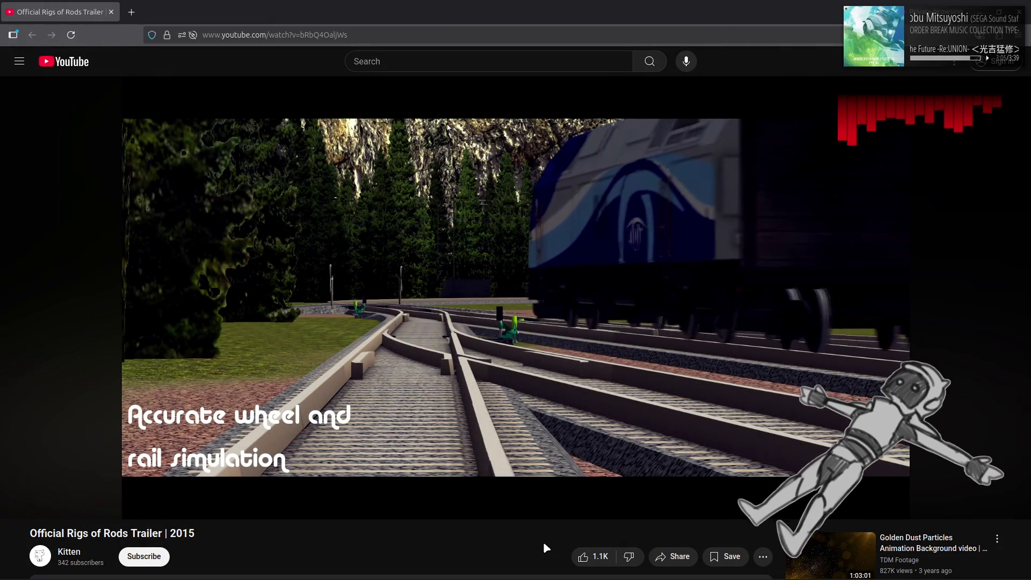
scroll(544, 544, down, 2)
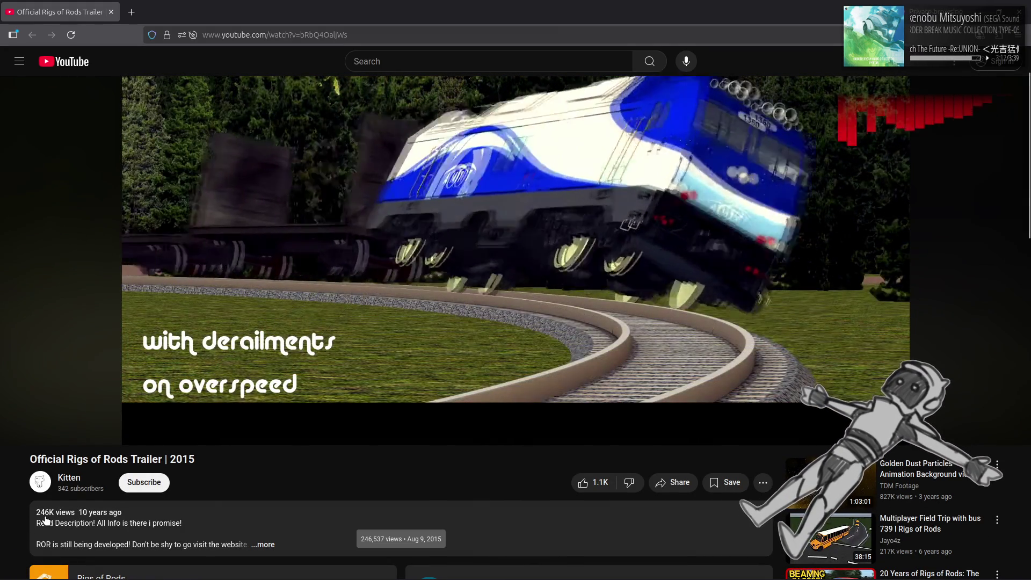
scroll(538, 554, up, 2)
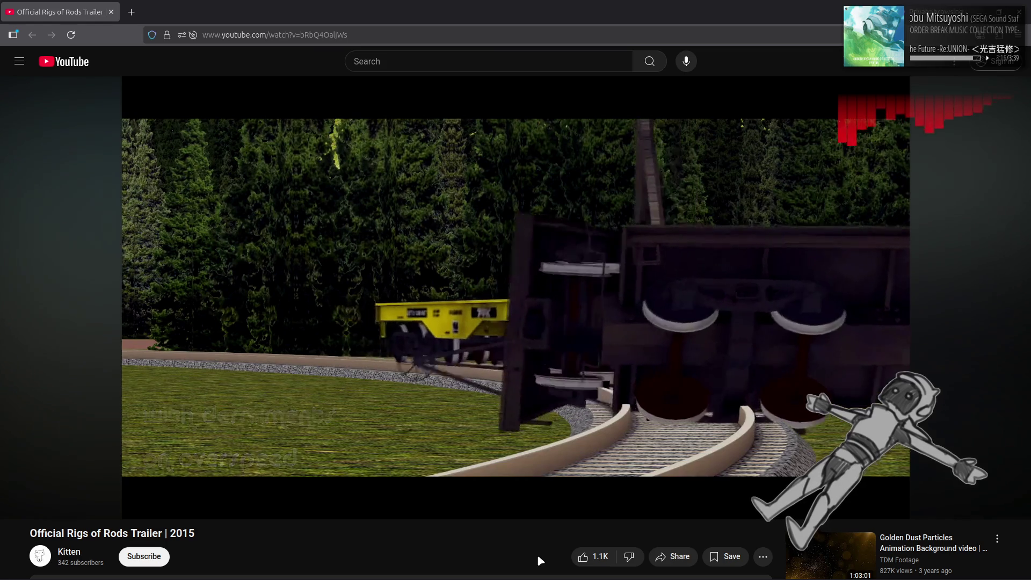
mouse_move(610, 368)
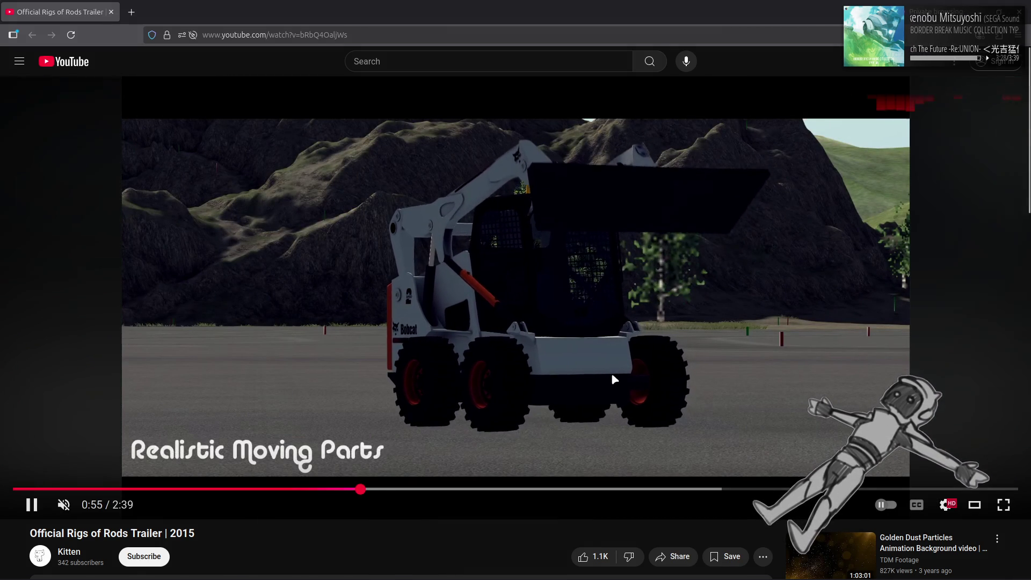
mouse_move(366, 489)
mouse_down()
mouse_move(437, 493)
mouse_move(421, 492)
mouse_up()
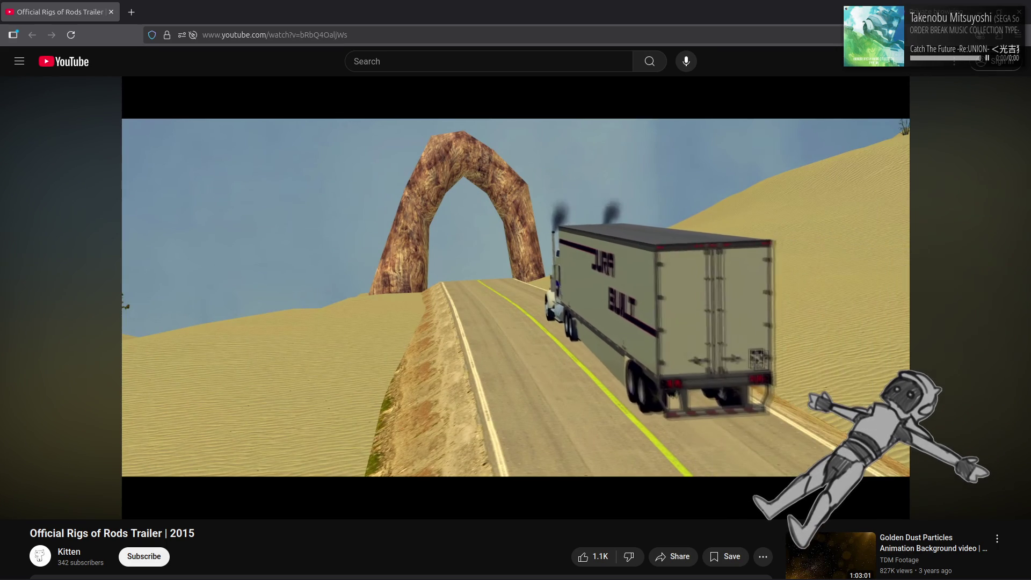
Jump between the crane, pickup-truck and derailment scenes, then rewind to about 0:45
click(579, 490)
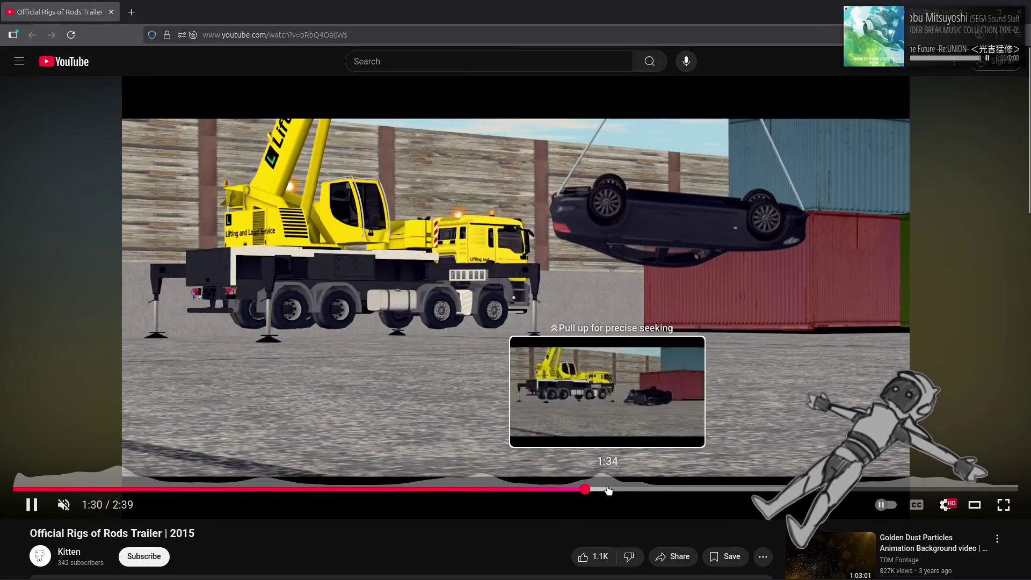
click(633, 488)
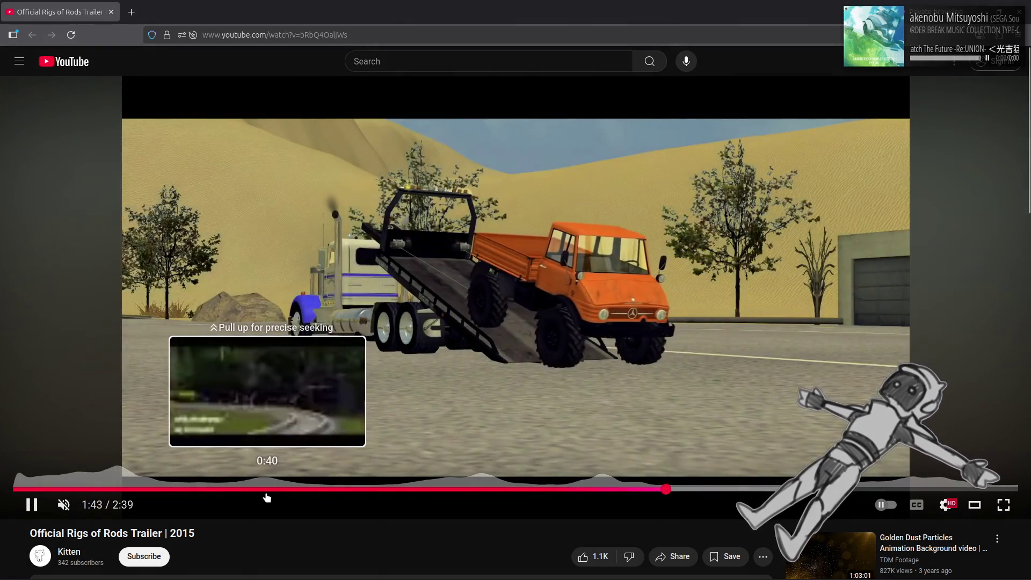
click(267, 498)
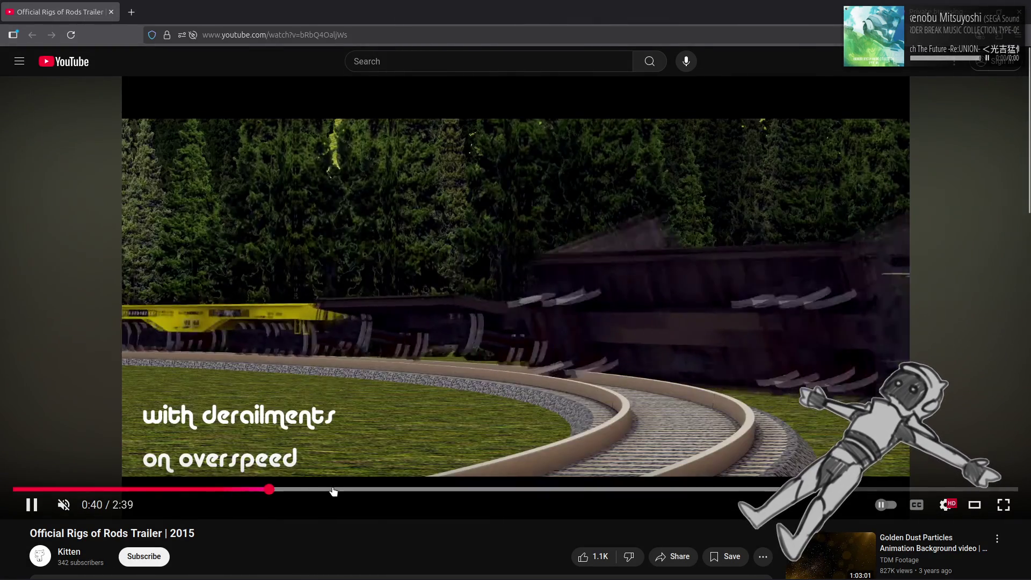
click(322, 489)
drag(322, 489, 299, 489)
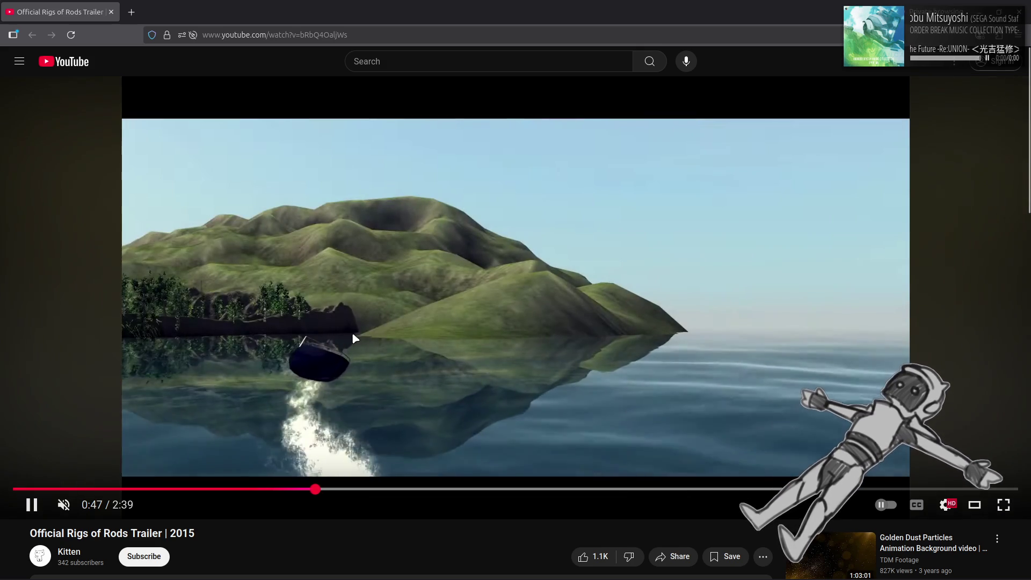
Pause and resume on the lake scene, then skip to the pickup truck at 1:38 and 2:05
click(350, 337)
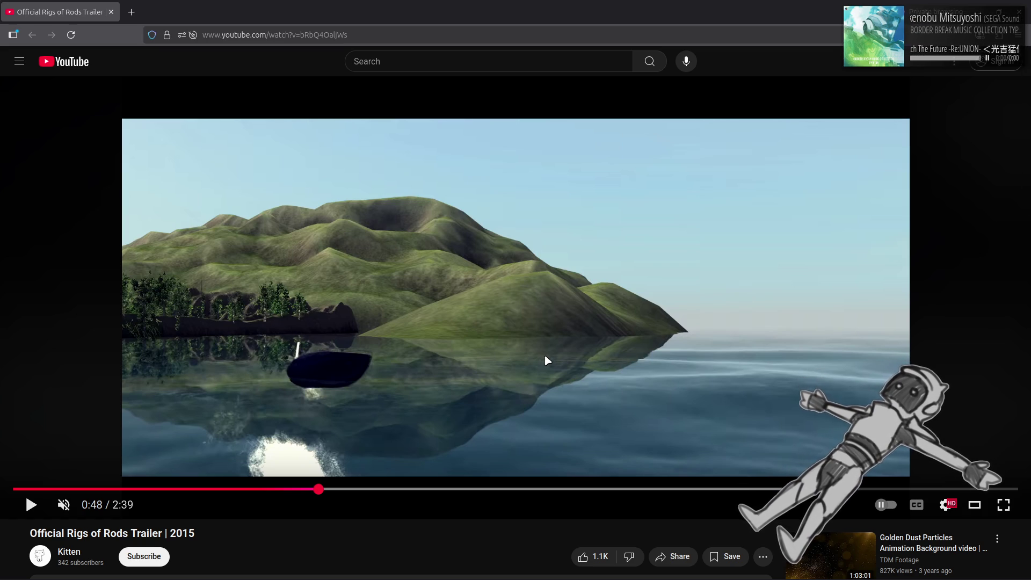
click(494, 375)
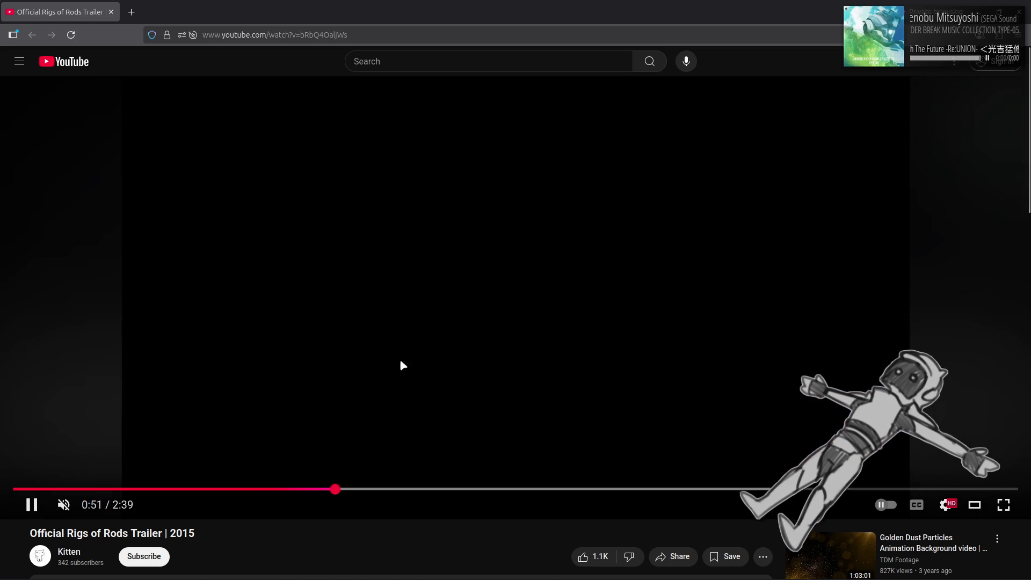
click(401, 364)
drag(635, 487, 638, 488)
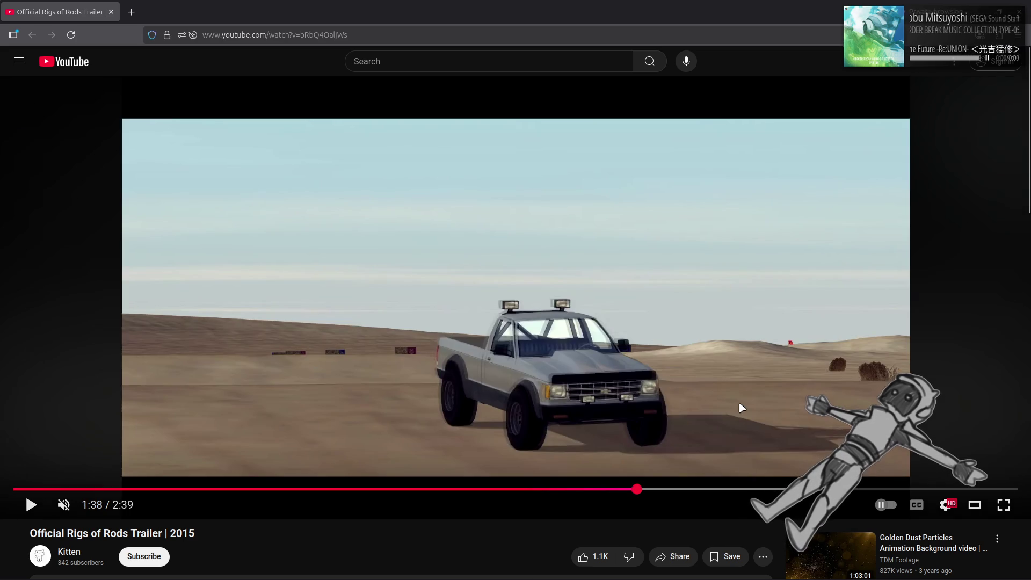
click(743, 411)
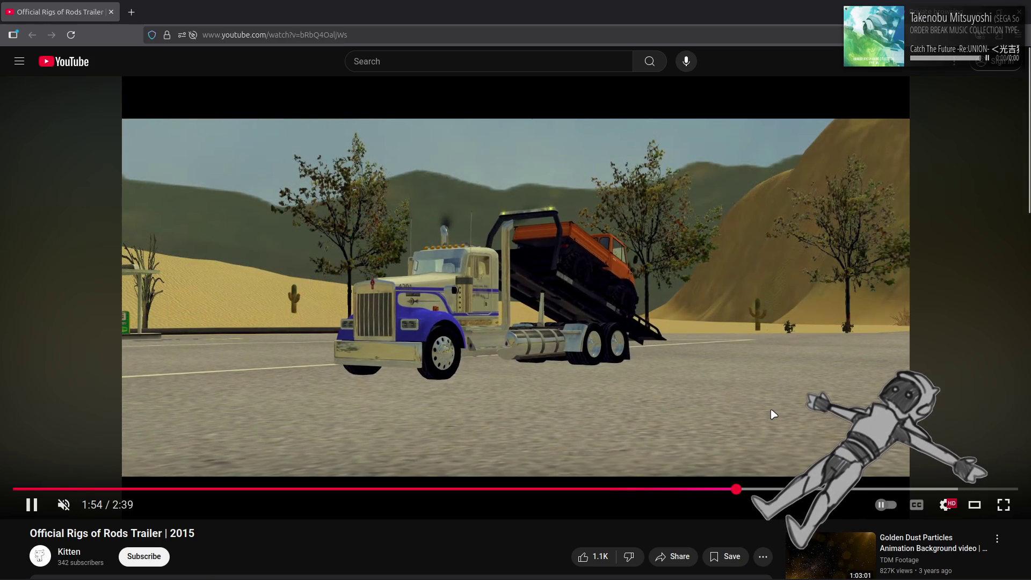
click(800, 489)
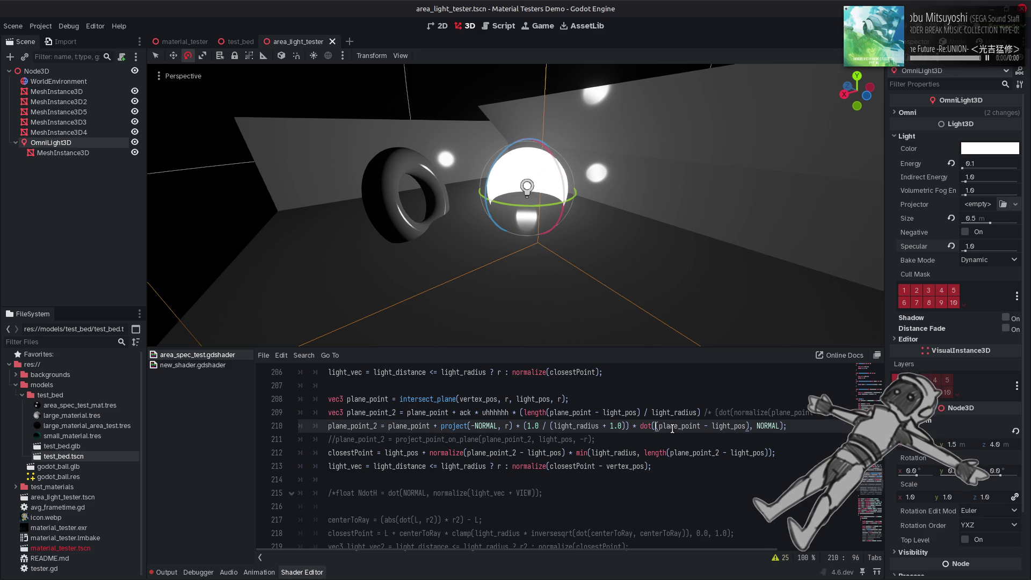
double_click(375, 398)
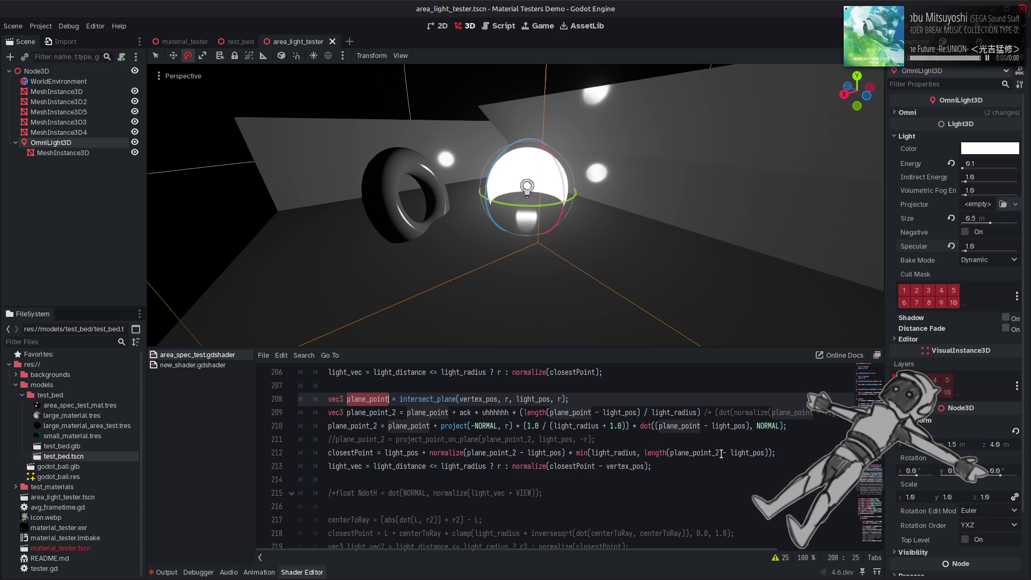
click(721, 454)
key(Left)
key(BackSpace)
key(BackSpace)
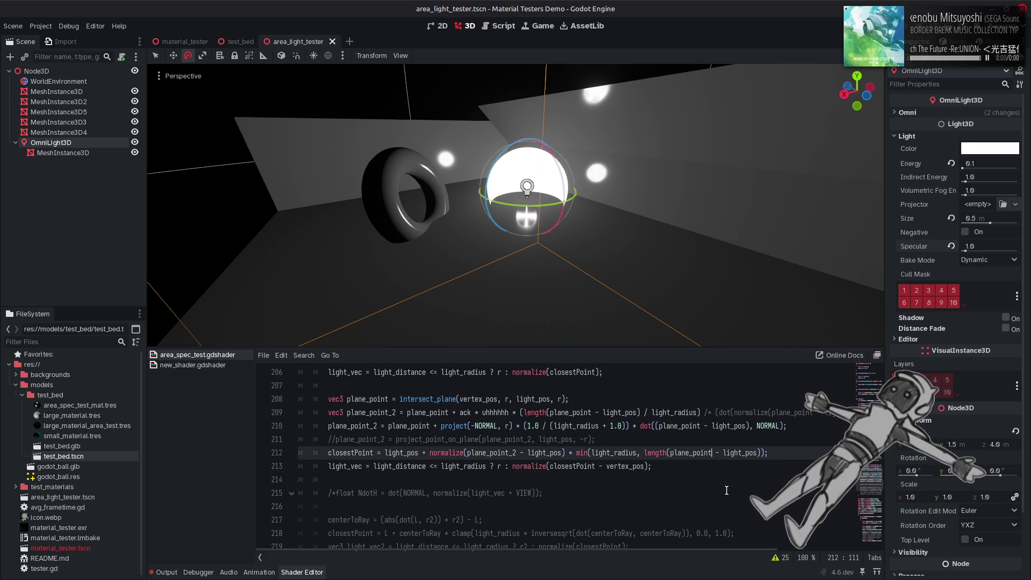
text(_2)
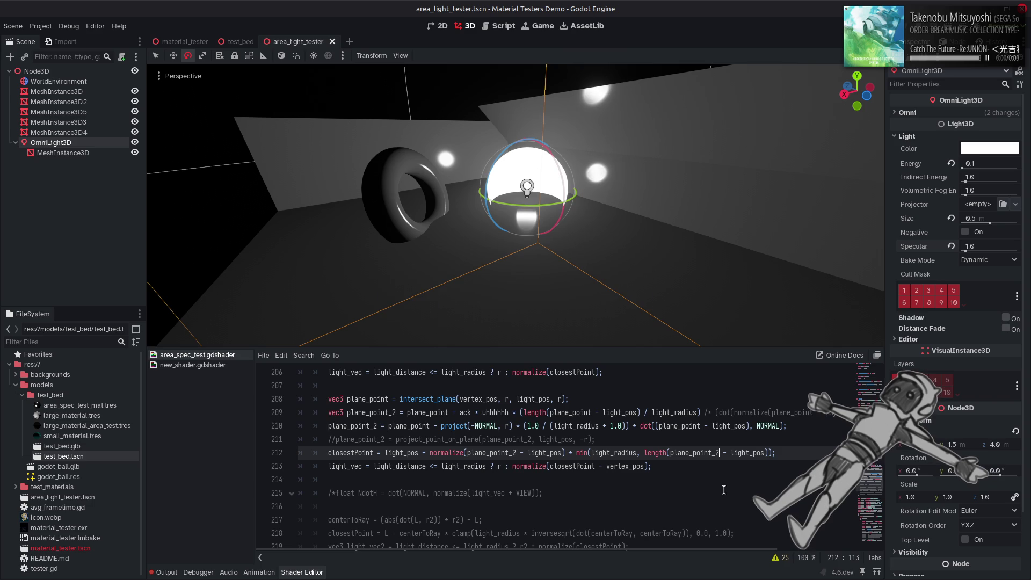
key(Left)
key(Left)
key(Left)
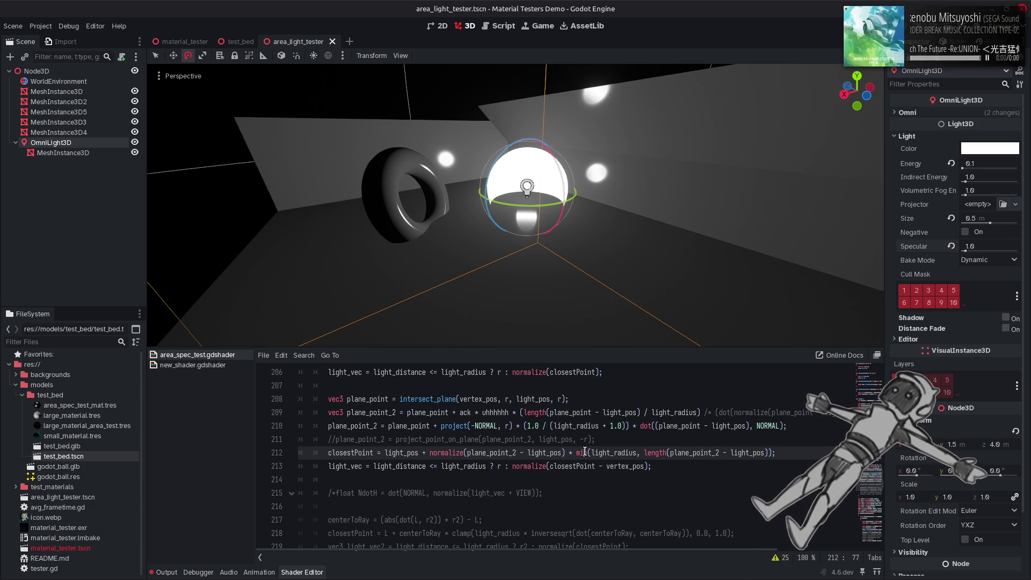
text(min()
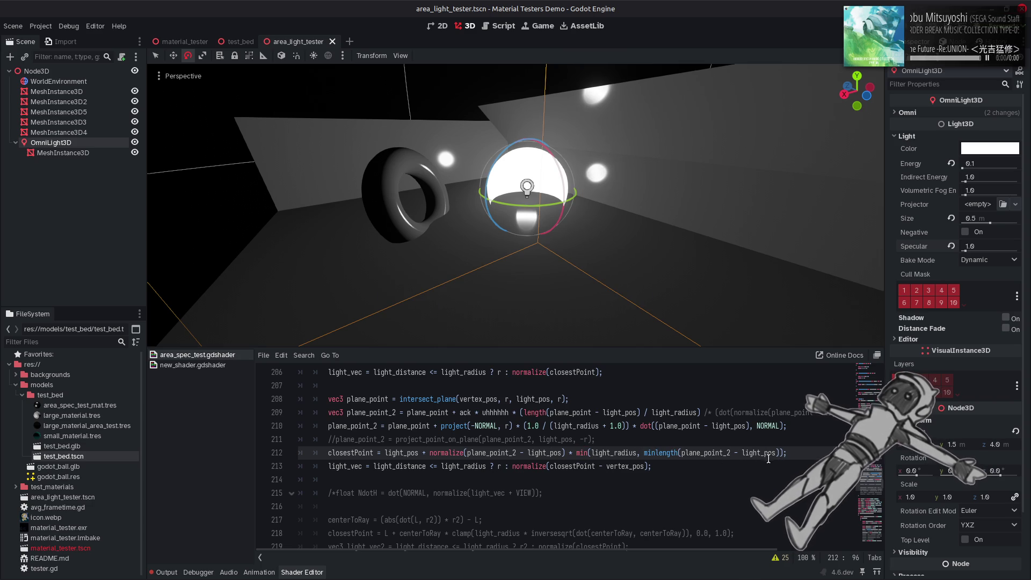
click(785, 457)
drag(785, 452, 661, 458)
key(ctrl+c)
key(Left)
key(ctrl+v)
text(,)
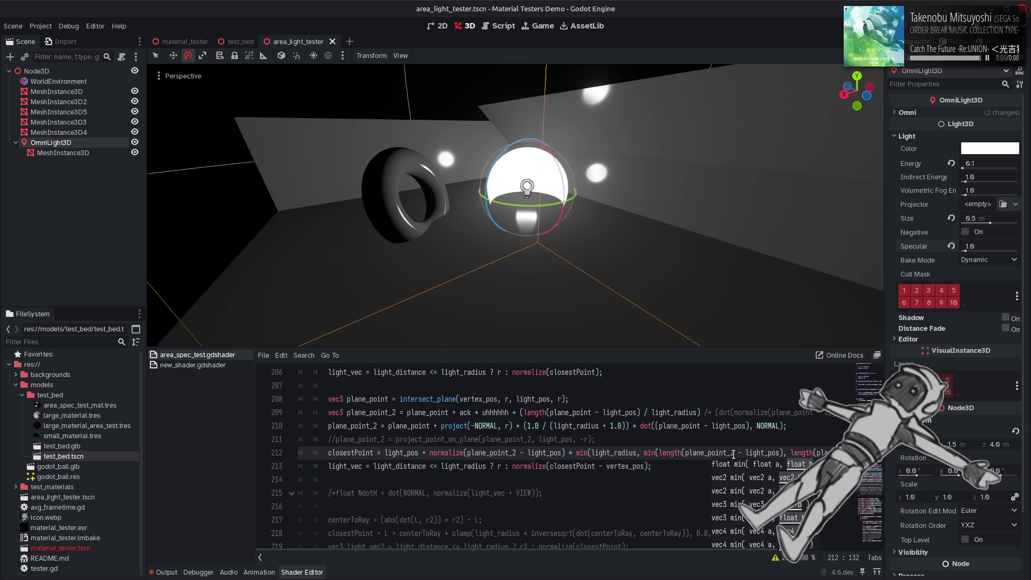
click(730, 453)
key(ctrl+s)
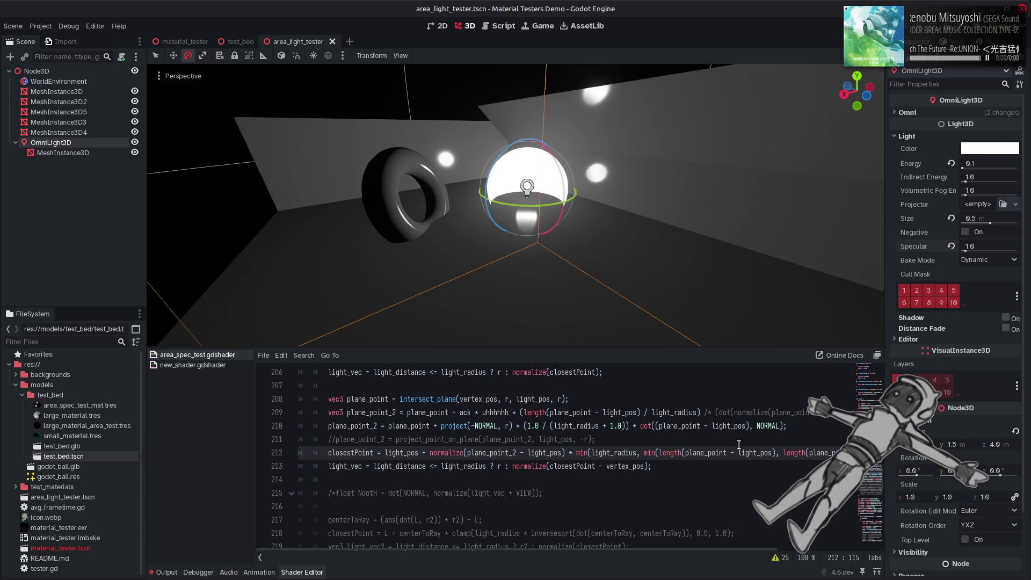
text(_2)
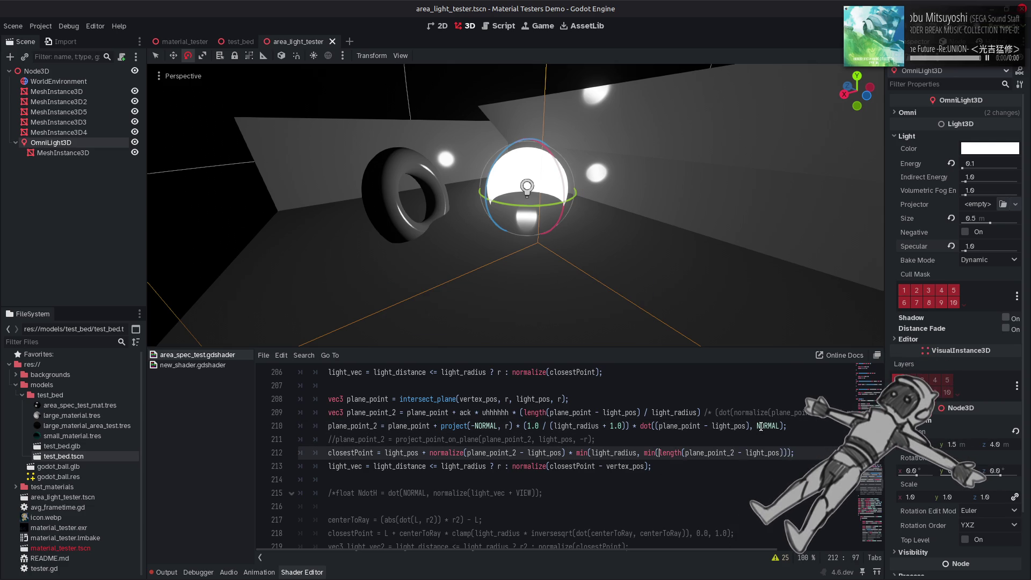
key(ctrl+z)
key(ctrl+z)
key(ctrl+z)
text(+)
key(ctrl+s)
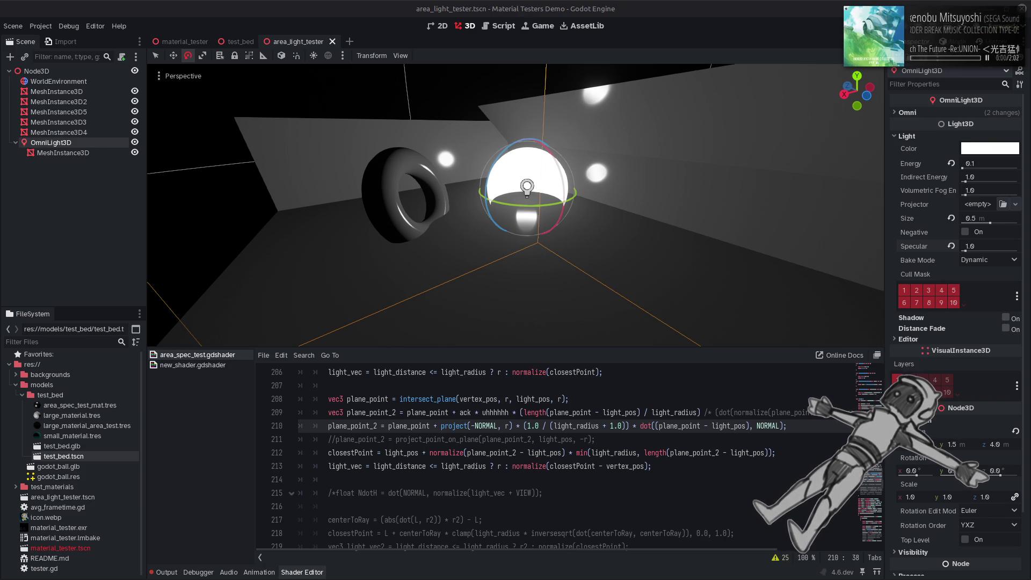
key(XF86AudioLowerVolume)
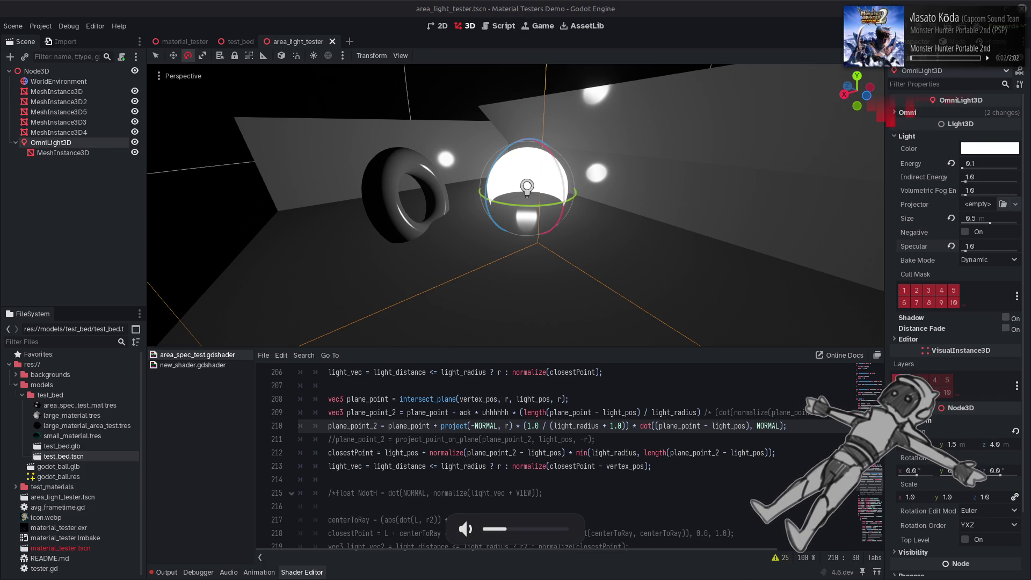
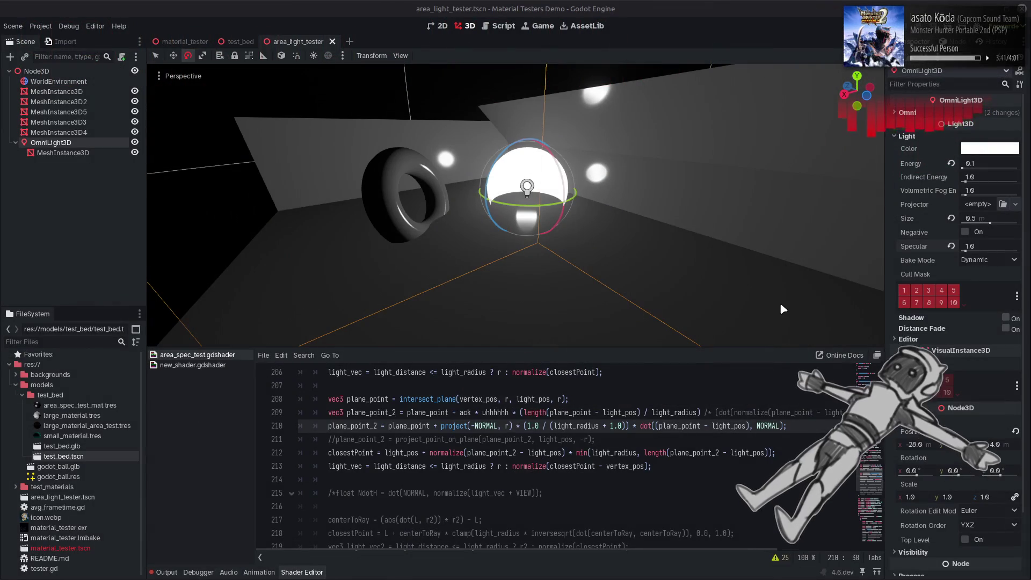
Select the ack variable on line 209 and scroll up through the shader code
mouse_move(792, 571)
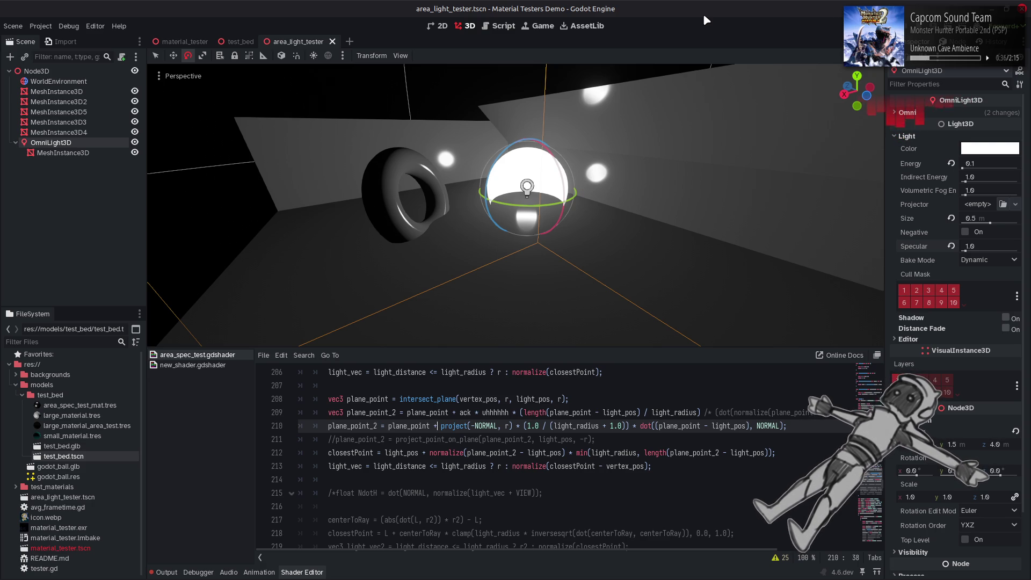
click(629, 412)
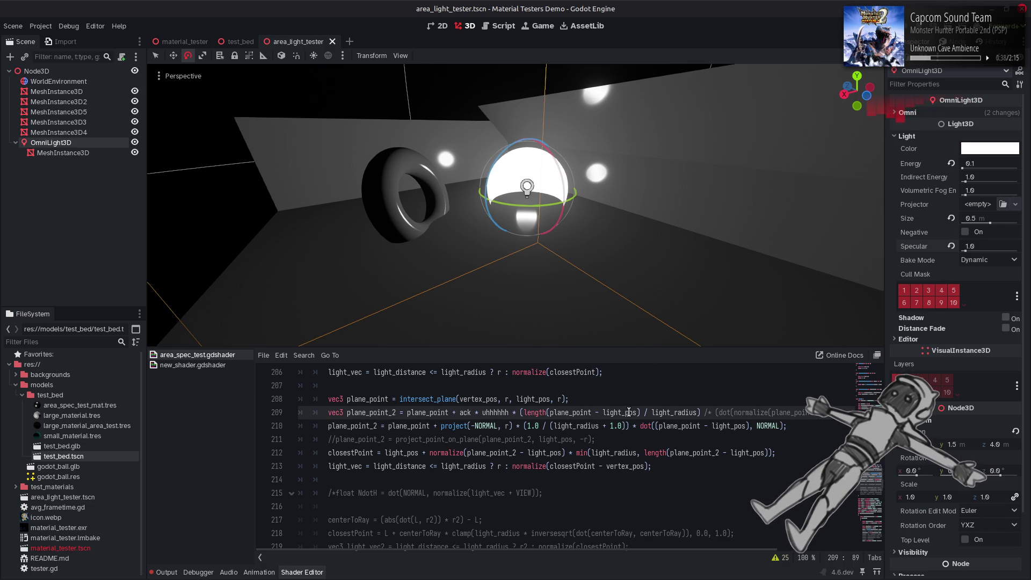
double_click(466, 412)
scroll(464, 412, up, 2)
scroll(463, 412, up, 1)
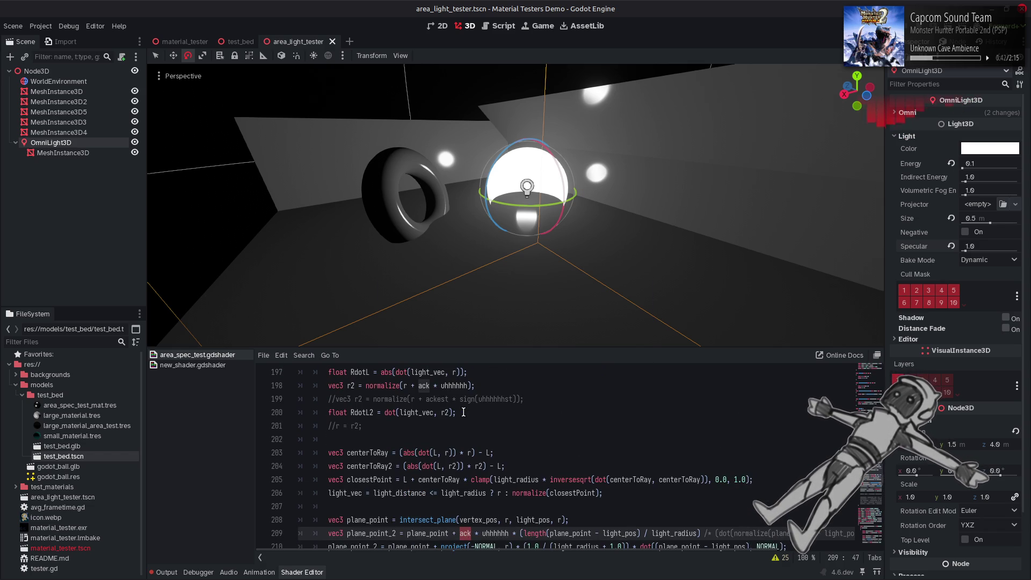
scroll(464, 412, up, 1)
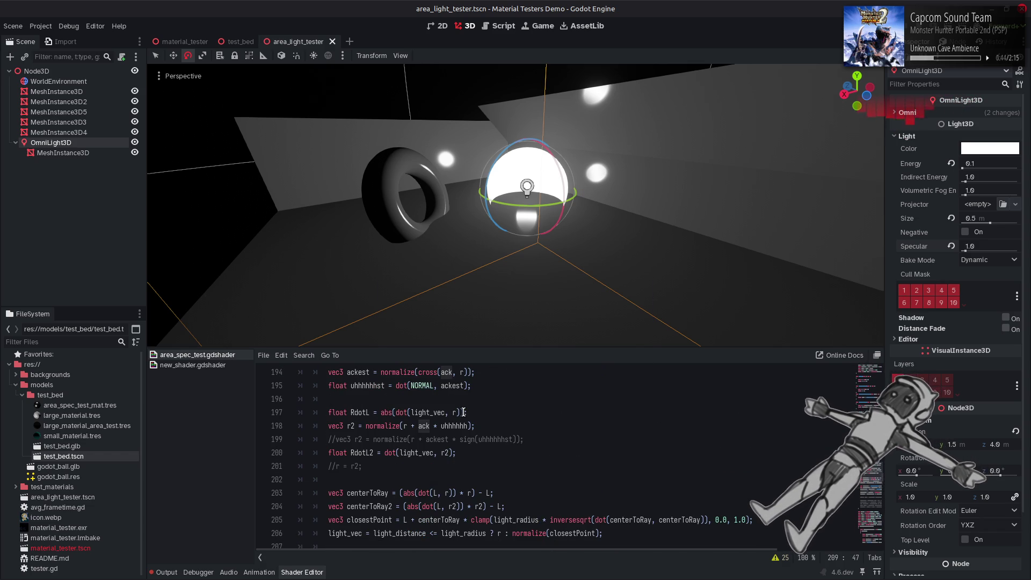
scroll(464, 412, up, 1)
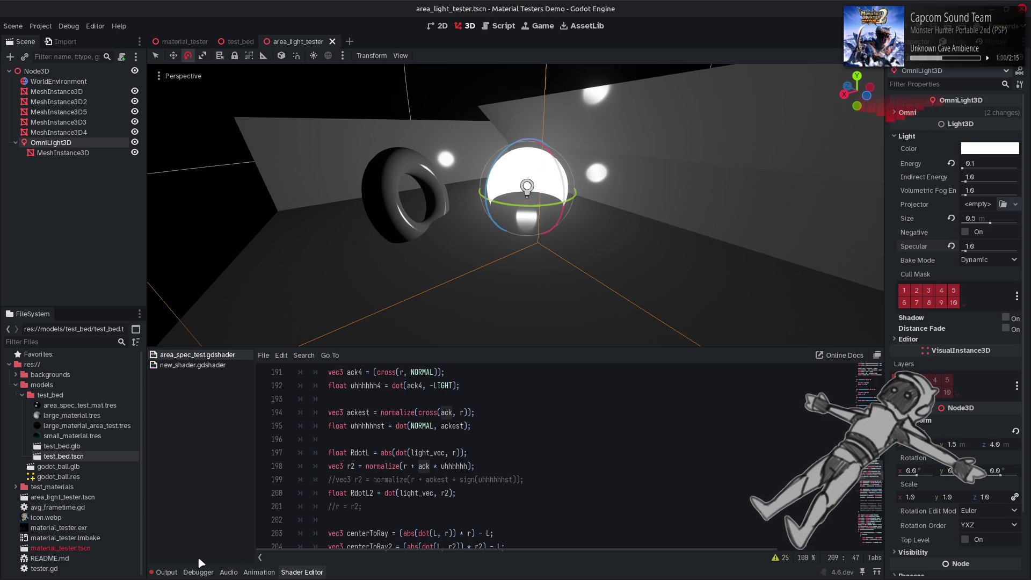
Clear the Output log messages and return to the shader code
click(163, 573)
click(863, 354)
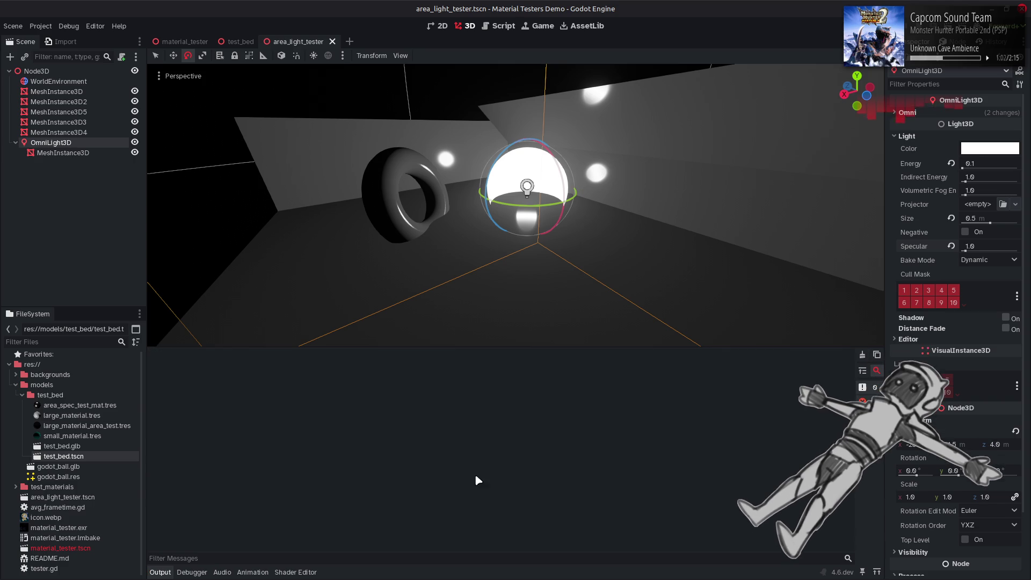
click(310, 571)
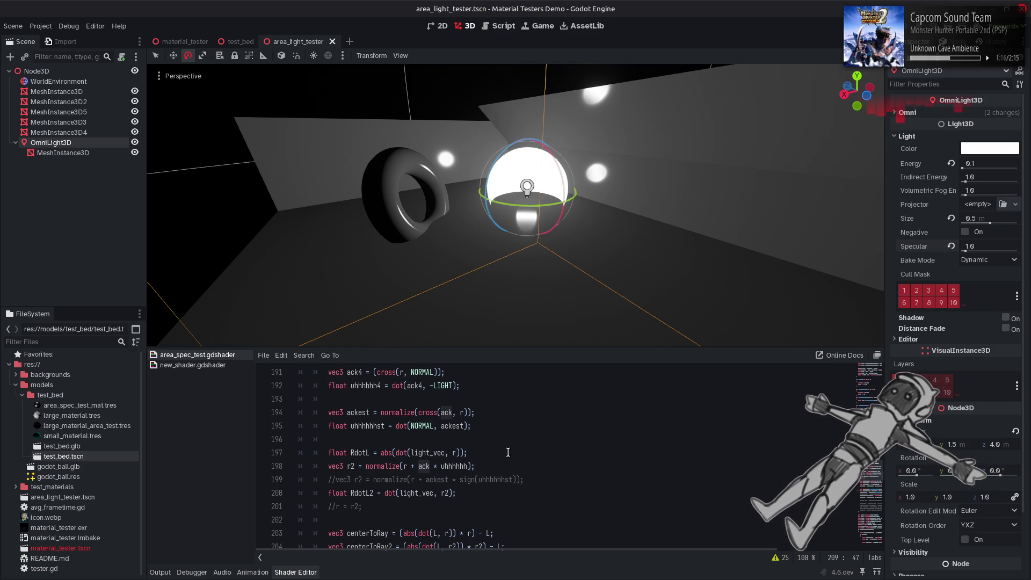
Scroll through the shader to review the code around line 191
scroll(508, 453, up, 5)
scroll(508, 453, up, 1)
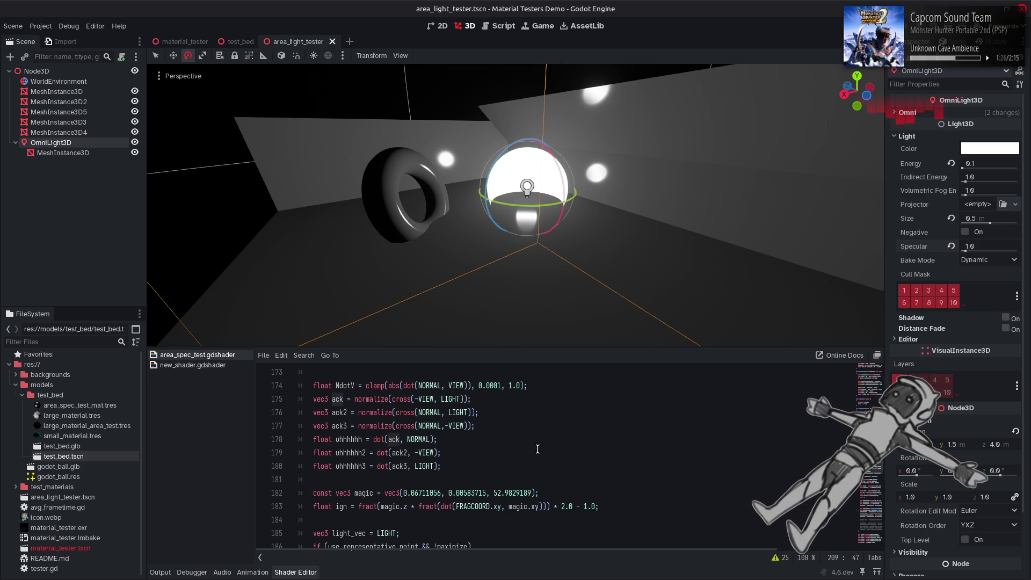
scroll(537, 449, down, 3)
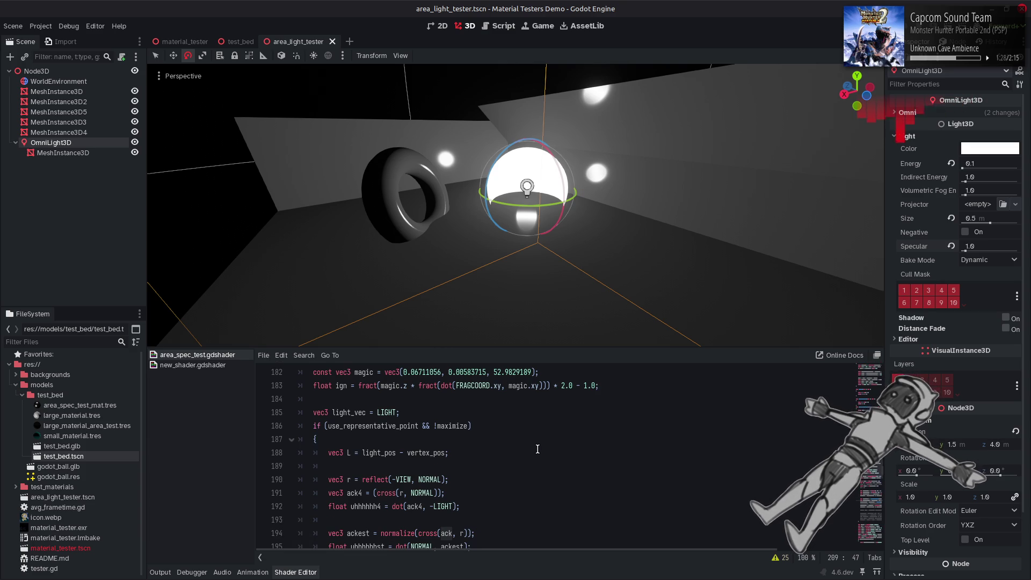
scroll(537, 449, down, 2)
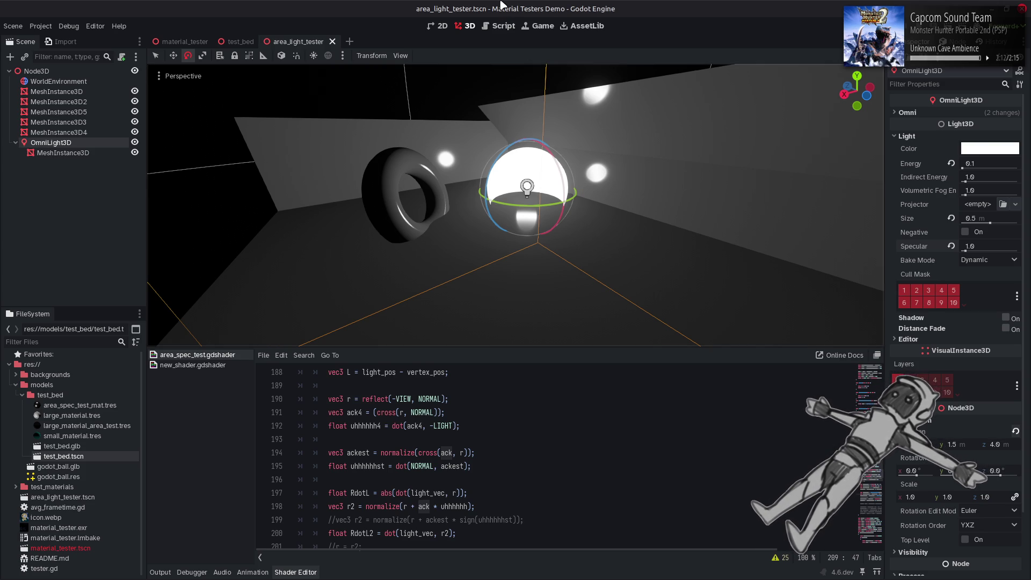
click(508, 415)
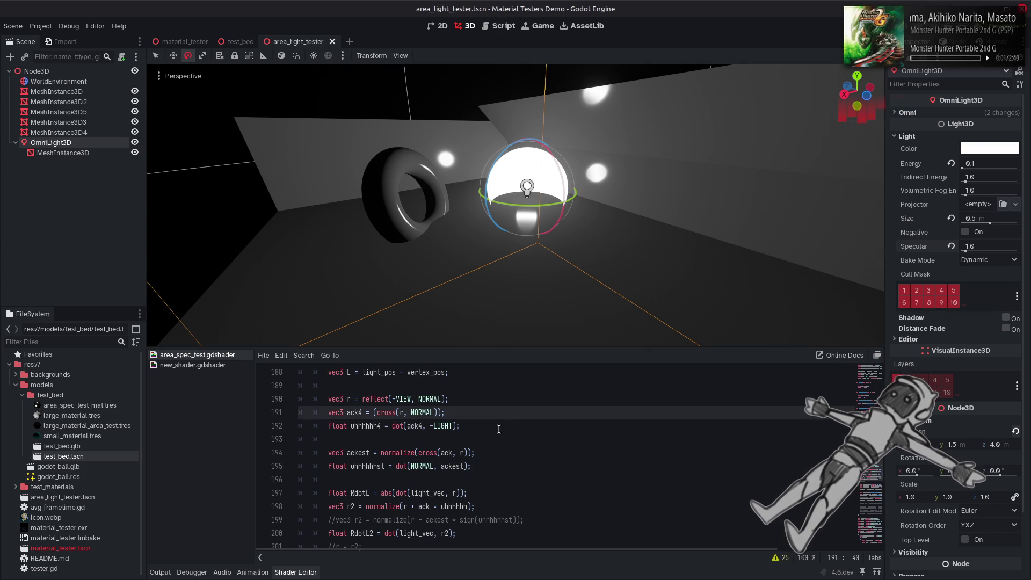
scroll(499, 429, up, 2)
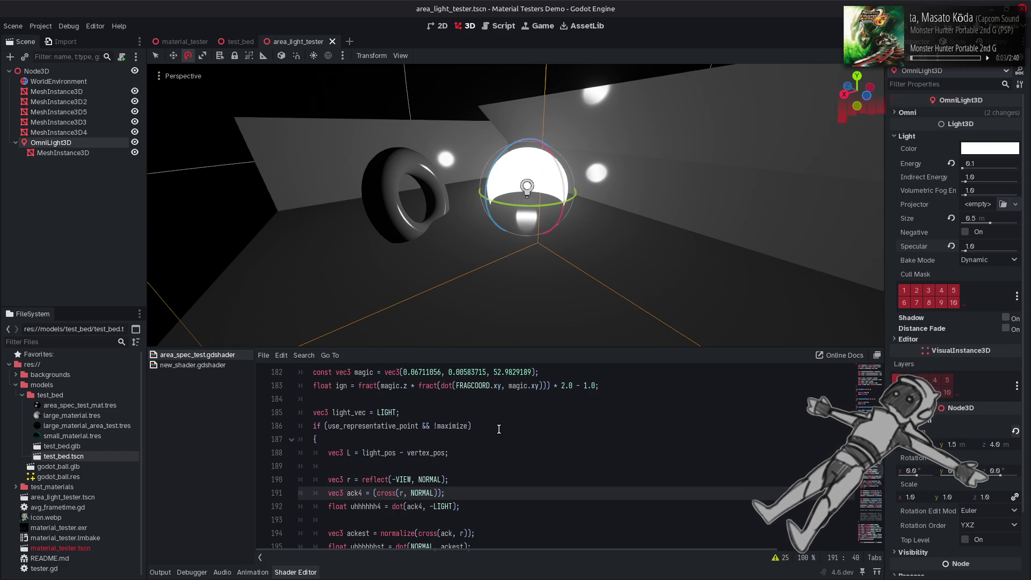
scroll(499, 429, down, 1)
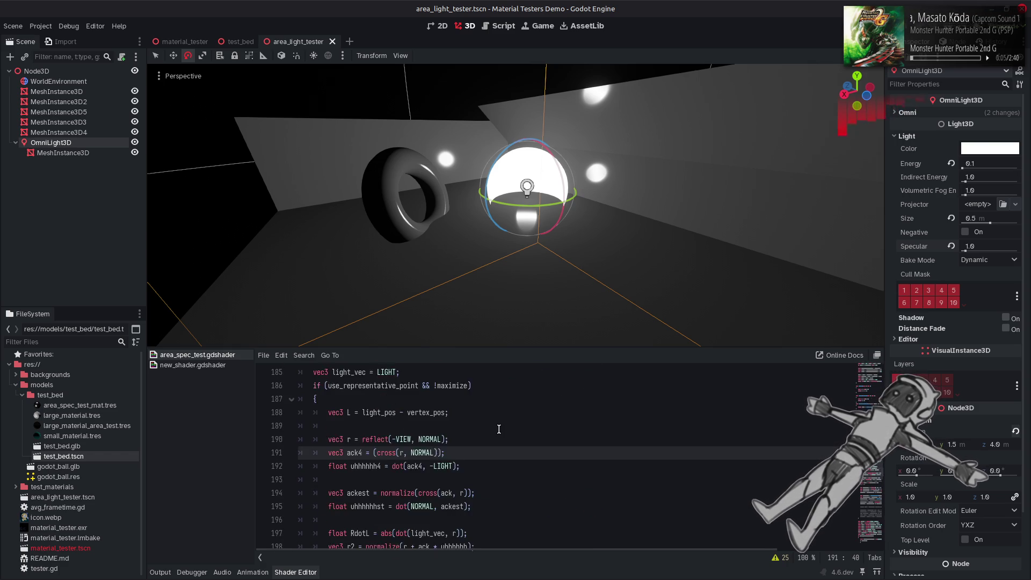
scroll(499, 430, down, 1)
scroll(500, 429, down, 1)
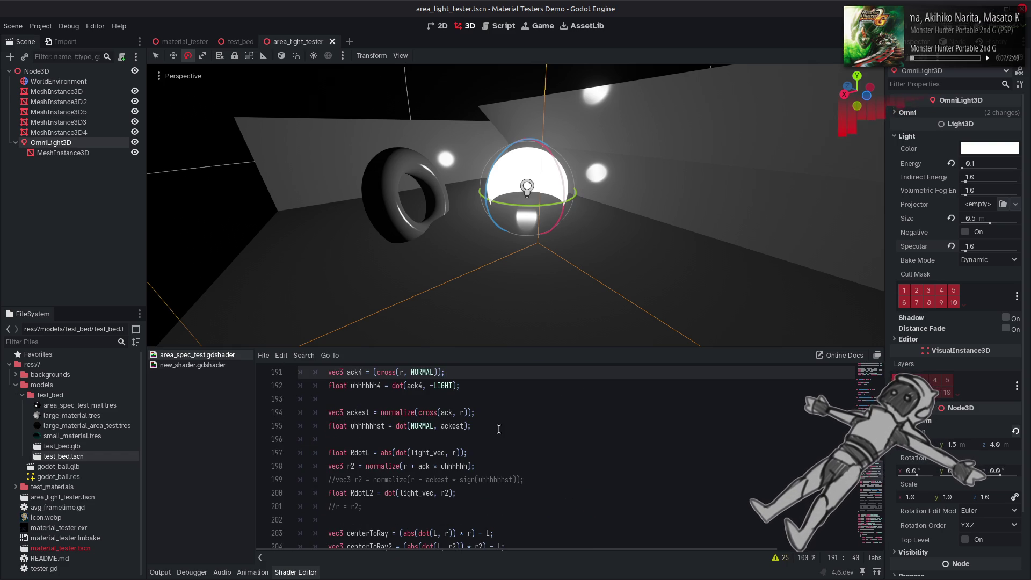
Replace r with -VIEW in ackest's cross product on line 194 and save
click(461, 413)
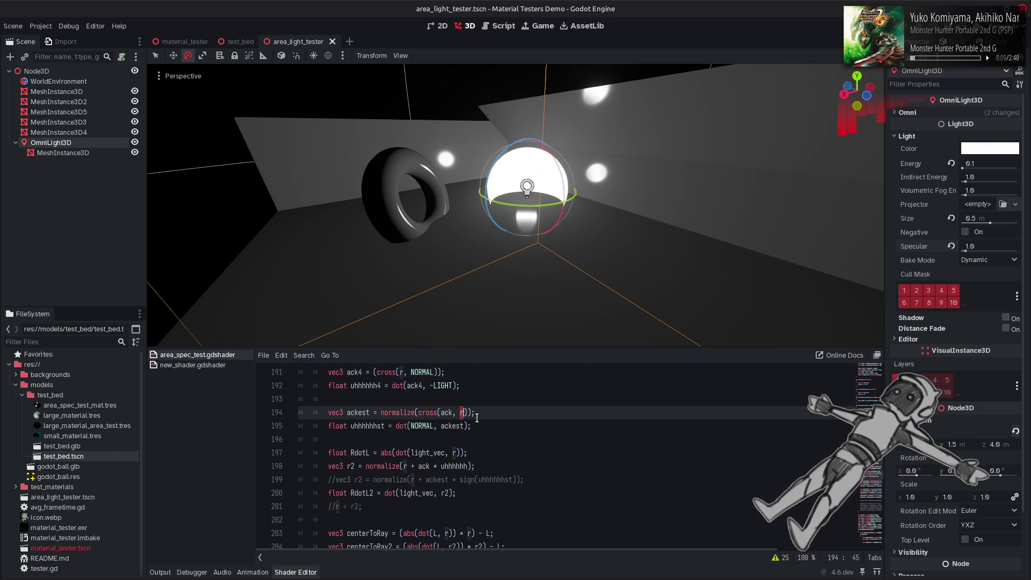
key(BackSpace)
text(-VIEW)
key(ctrl+s)
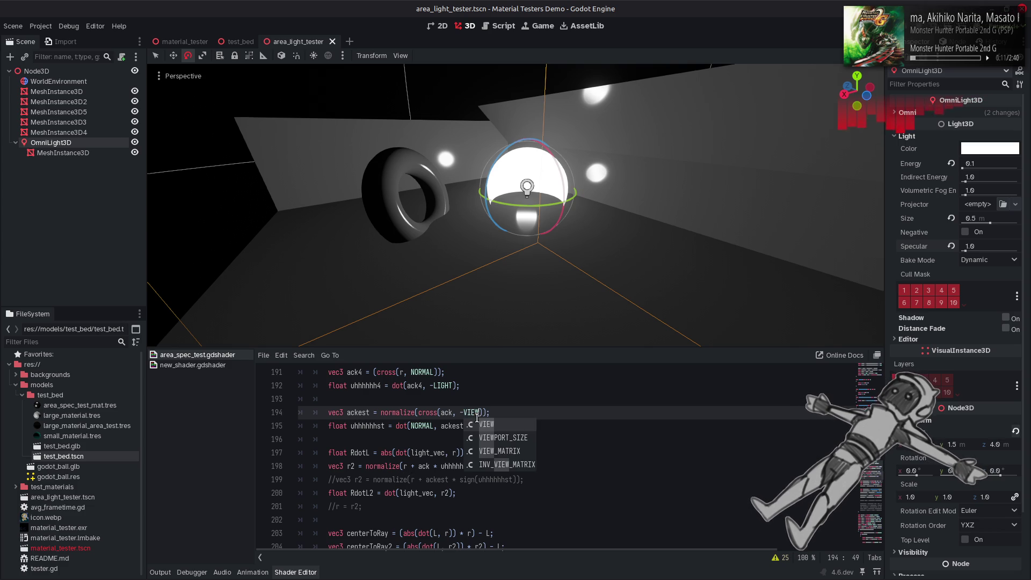
Change line 195 to uhhhhhhst = dot(ackest, NORMAL) and save the shader
click(359, 413)
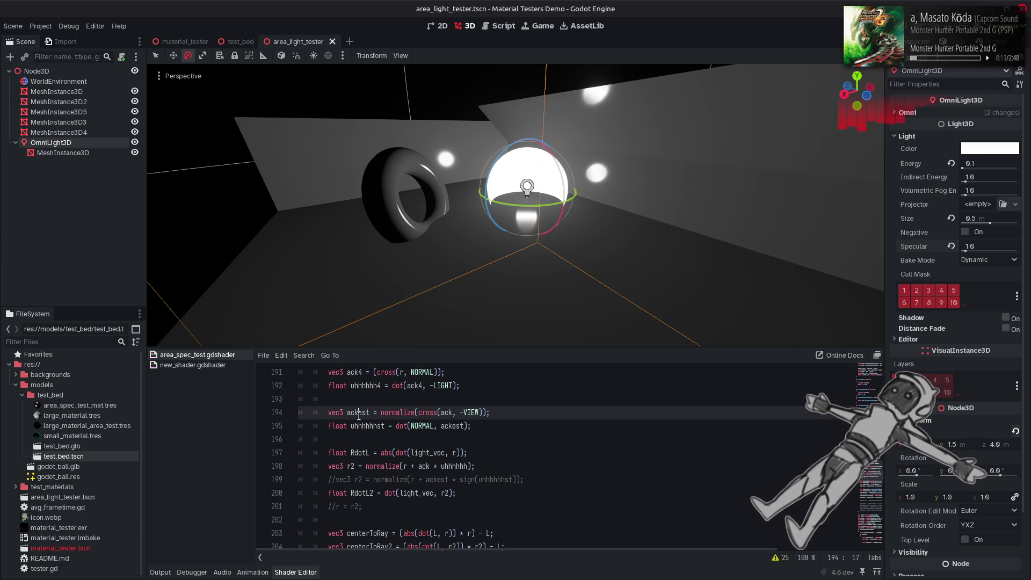
double_click(359, 414)
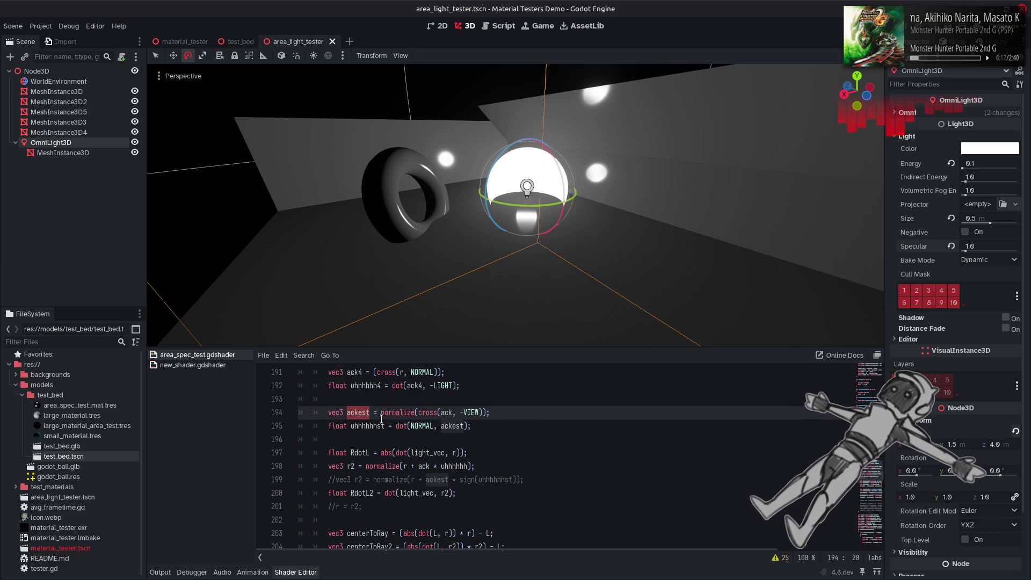
scroll(382, 419, up, 6)
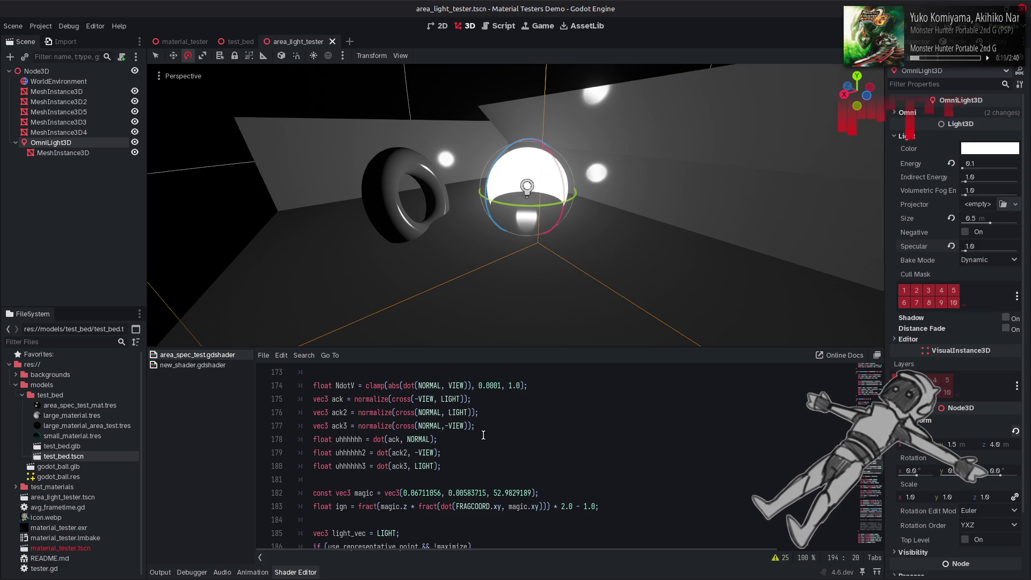
scroll(484, 435, down, 5)
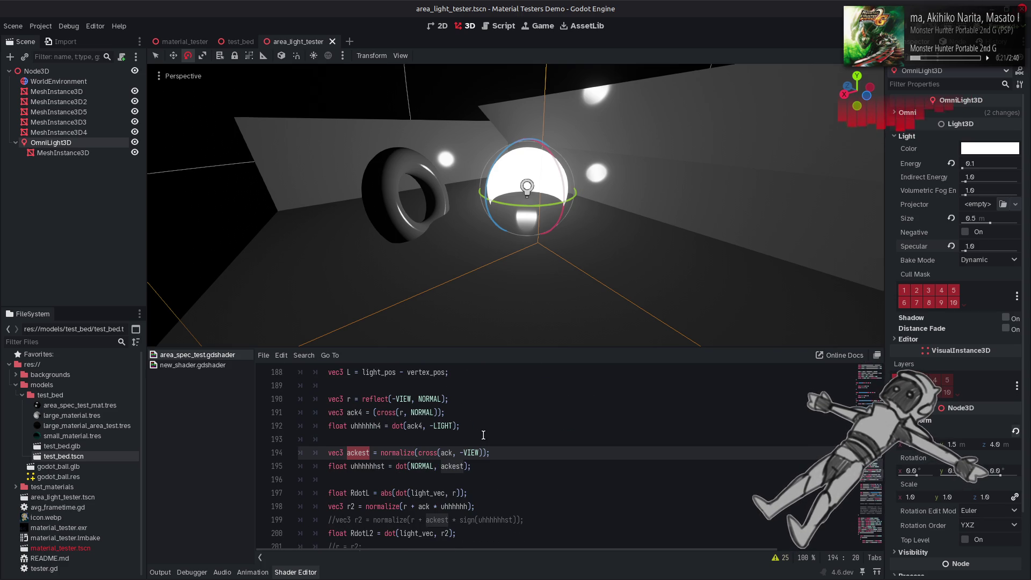
double_click(453, 466)
text(NORMAL)
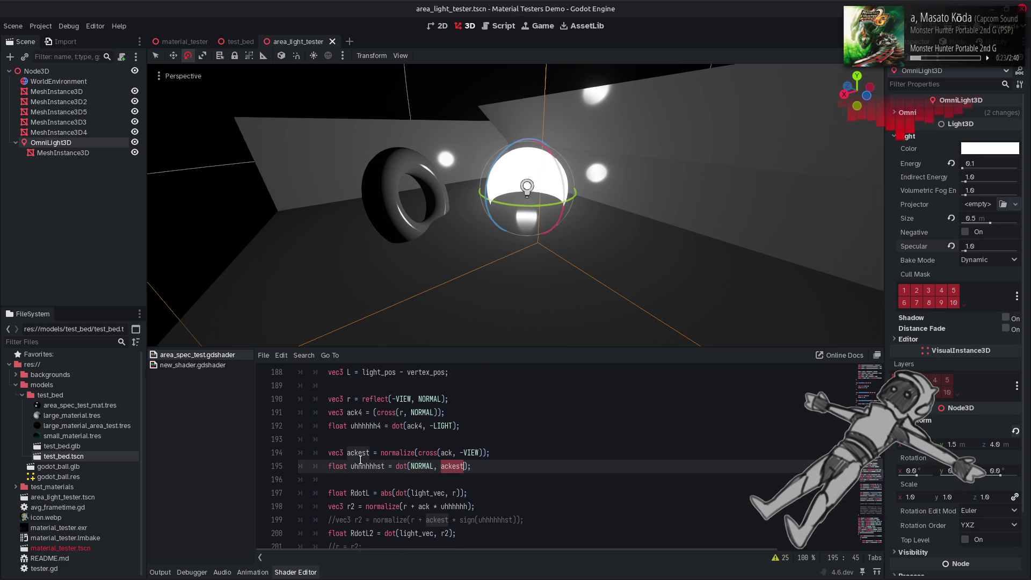
double_click(358, 453)
key(ctrl+c)
double_click(421, 466)
key(ctrl+v)
key(ctrl+s)
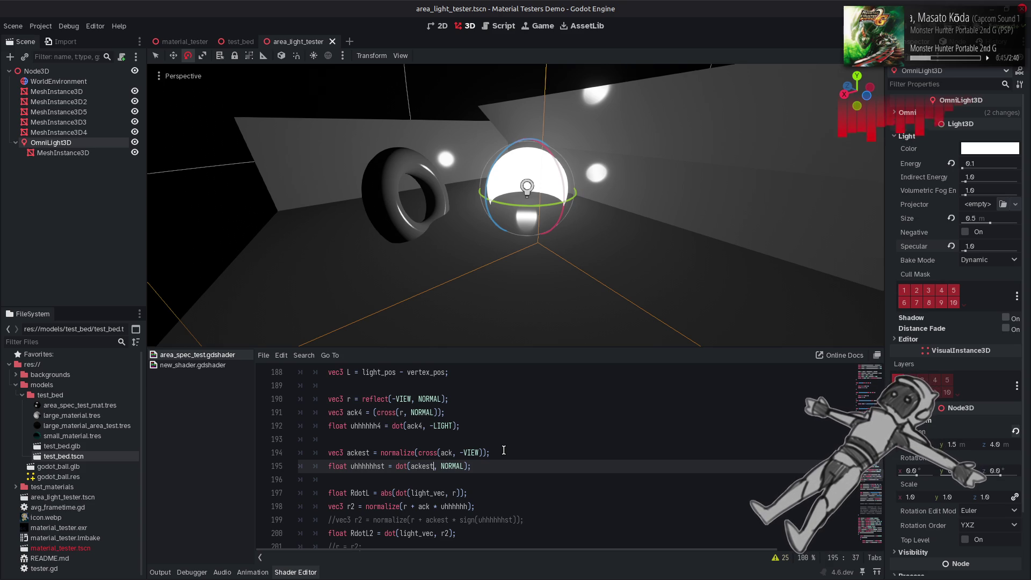
double_click(376, 466)
scroll(555, 459, down, 5)
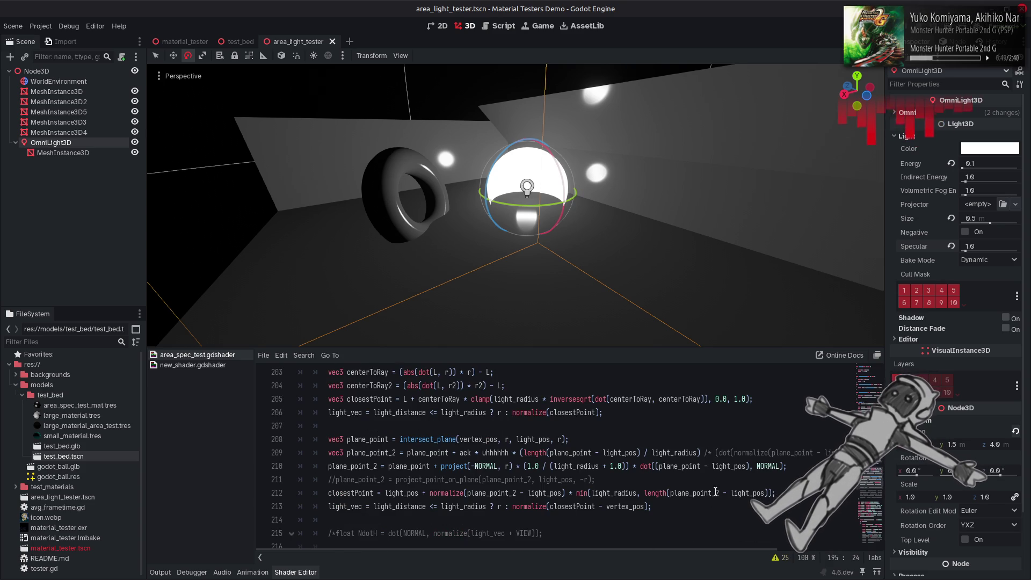
click(771, 494)
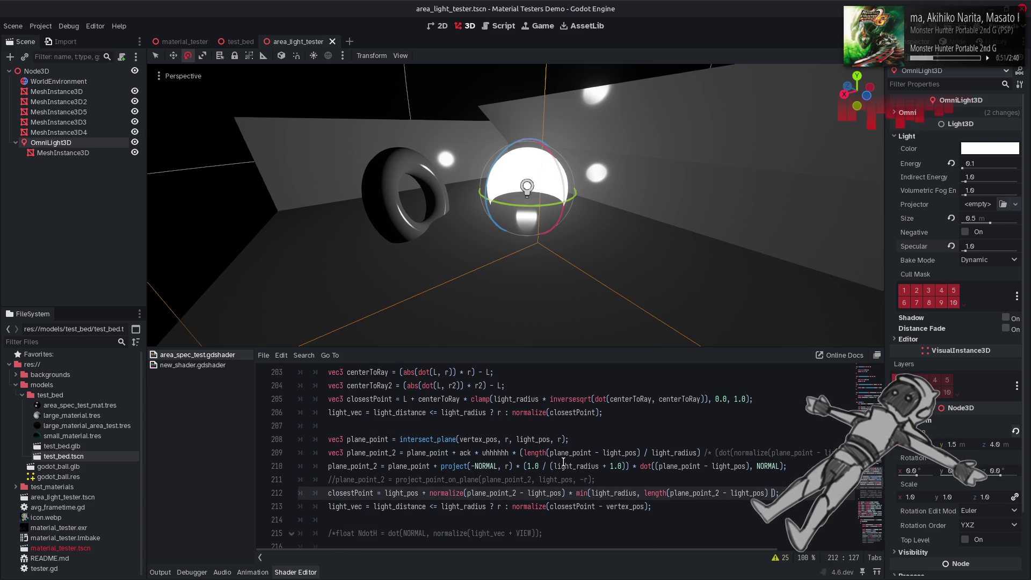
text(uhhhhhhhh)
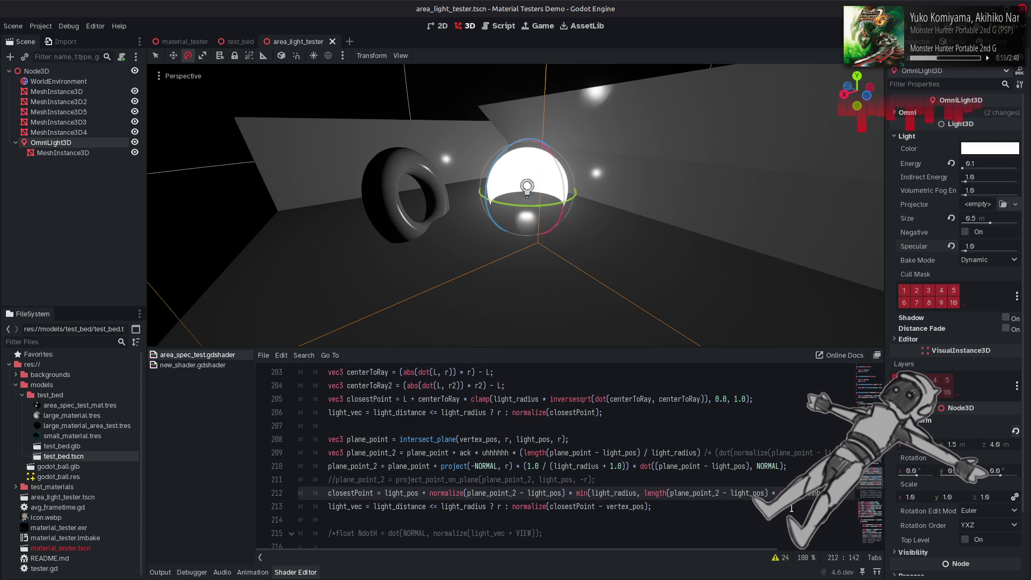
key(ctrl+s)
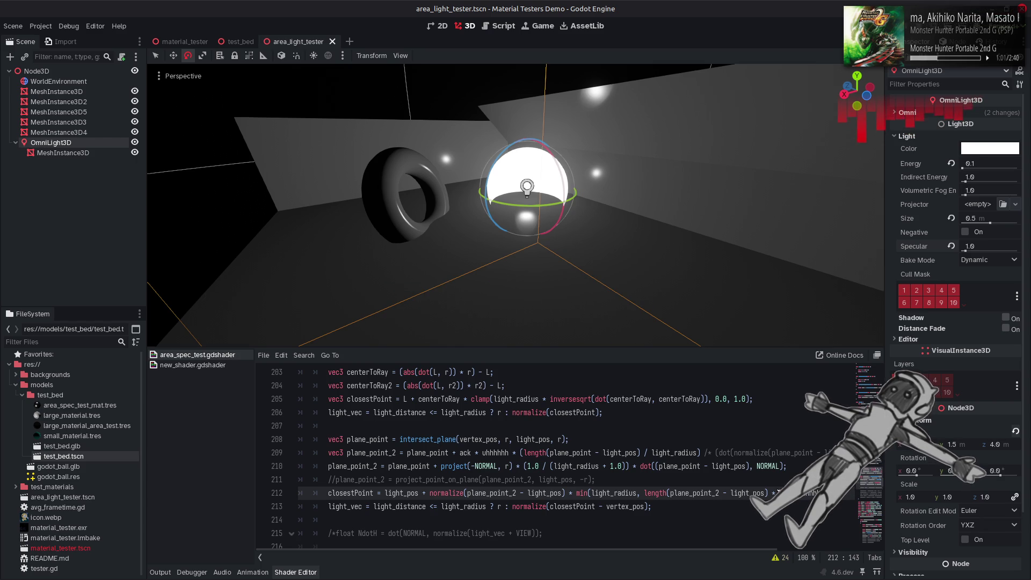
click(776, 493)
key(BackSpace)
text(/)
key(ctrl+s)
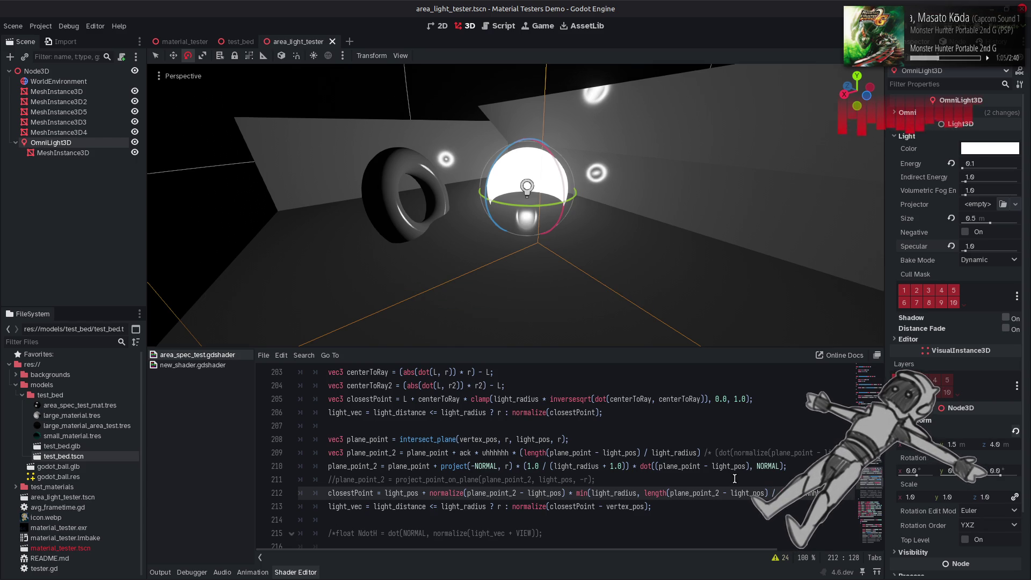
key(ctrl+z)
key(ctrl+s)
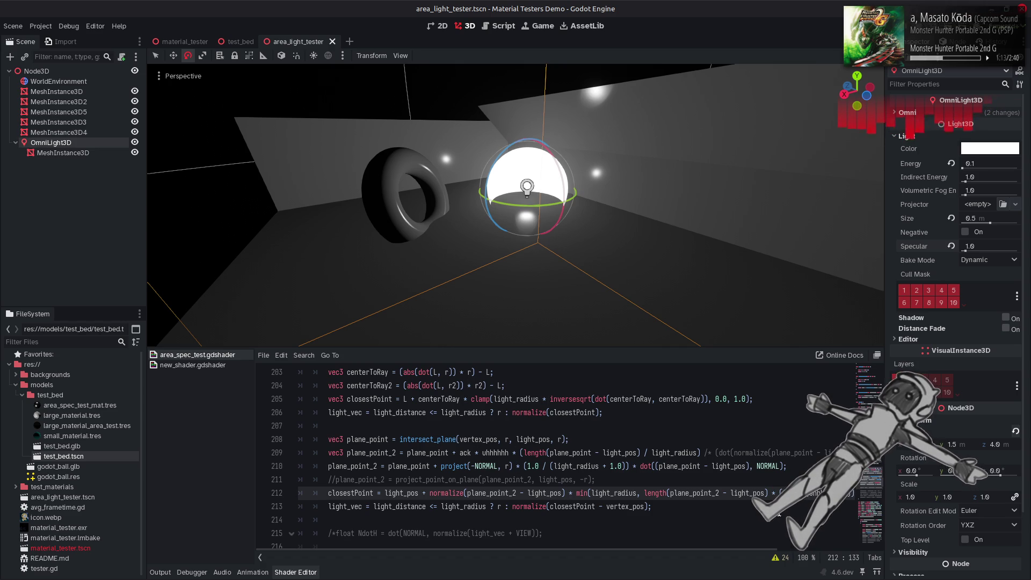
key(ctrl+s)
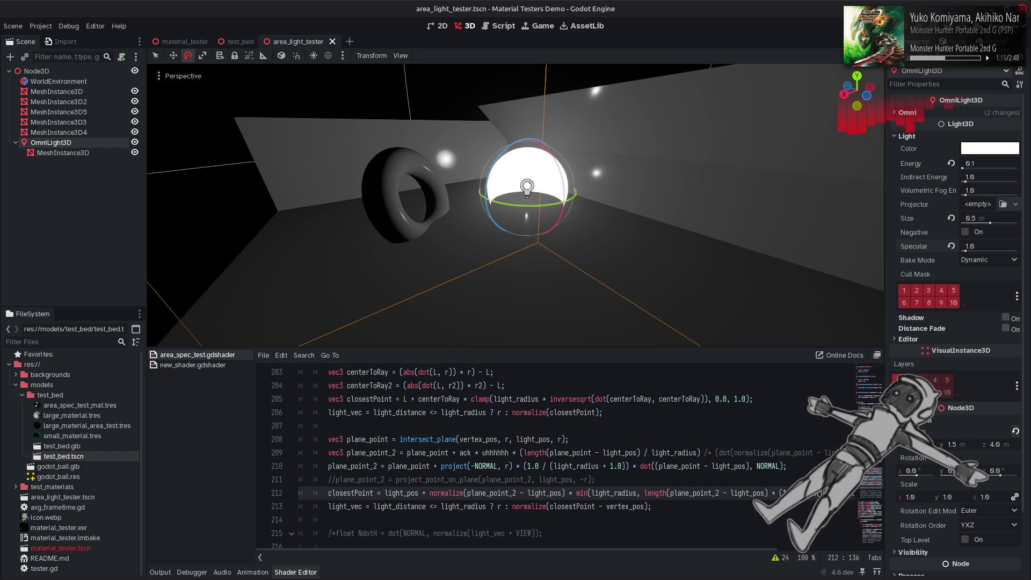
key(ctrl+Right)
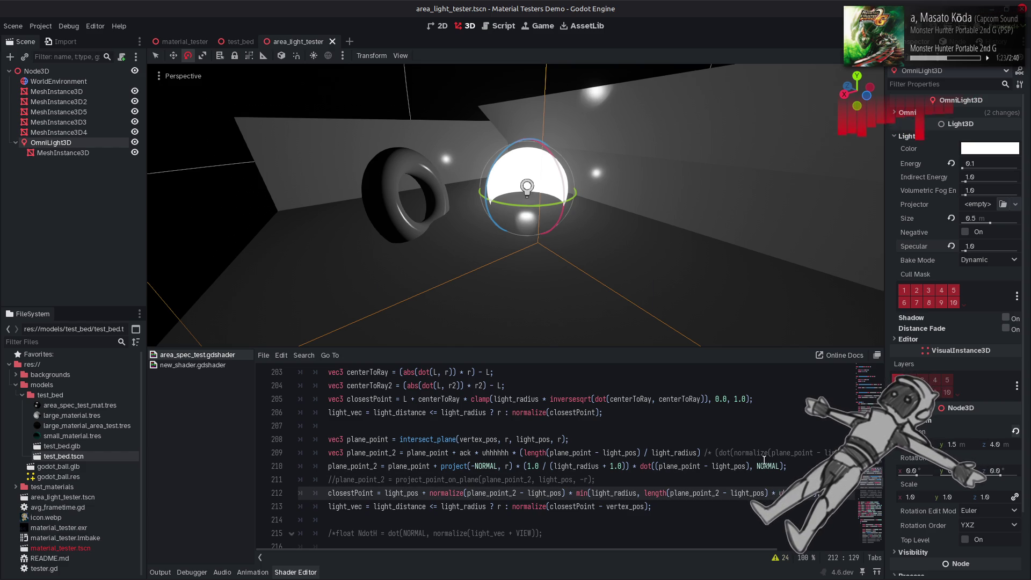
key(ctrl+s)
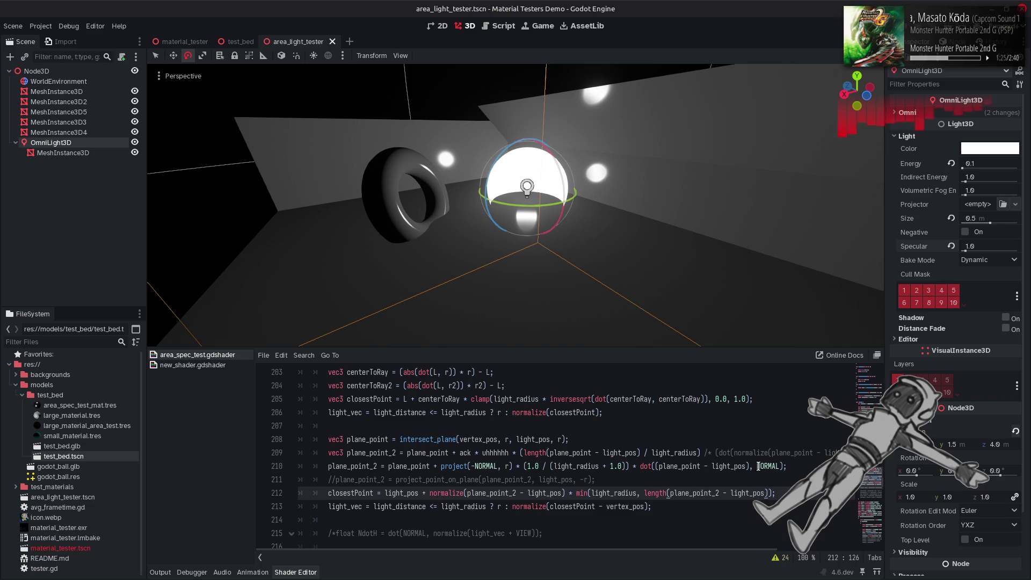
key(ctrl+Right)
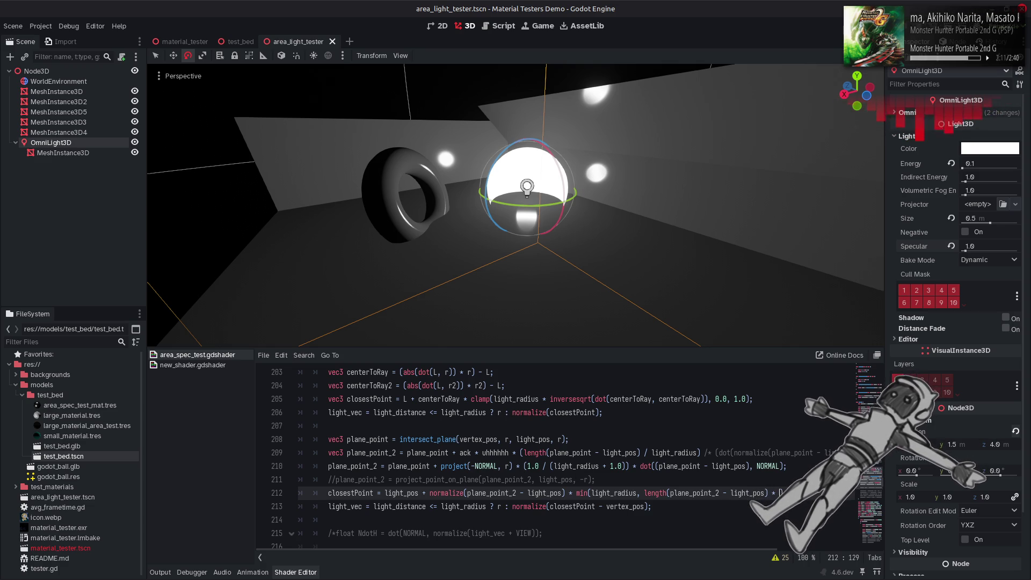
Recompile the shader repeatedly to compare the light highlights
key(ctrl+s)
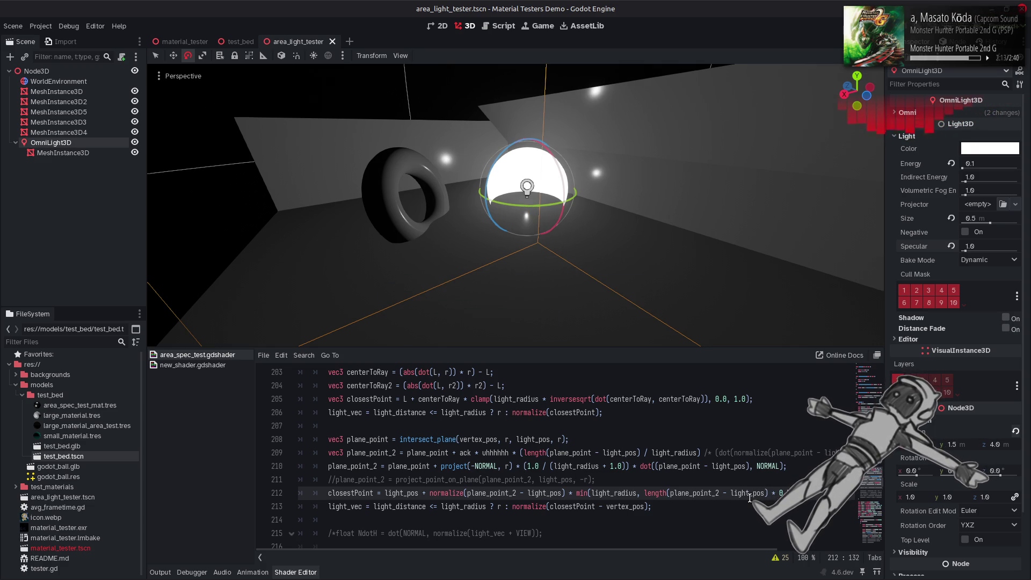
key(ctrl+s)
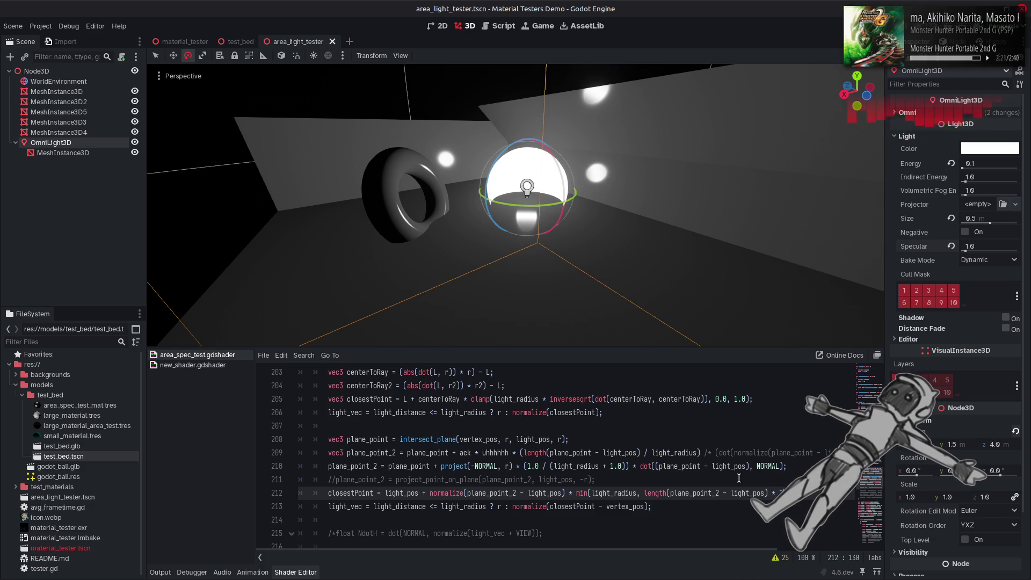
key(ctrl+s)
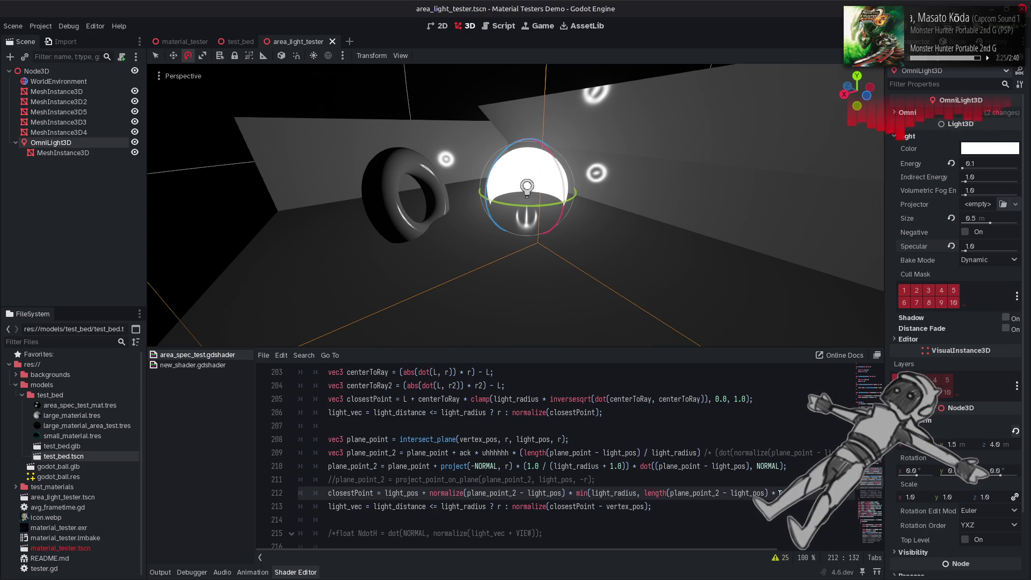
click(777, 488)
key(ctrl+s)
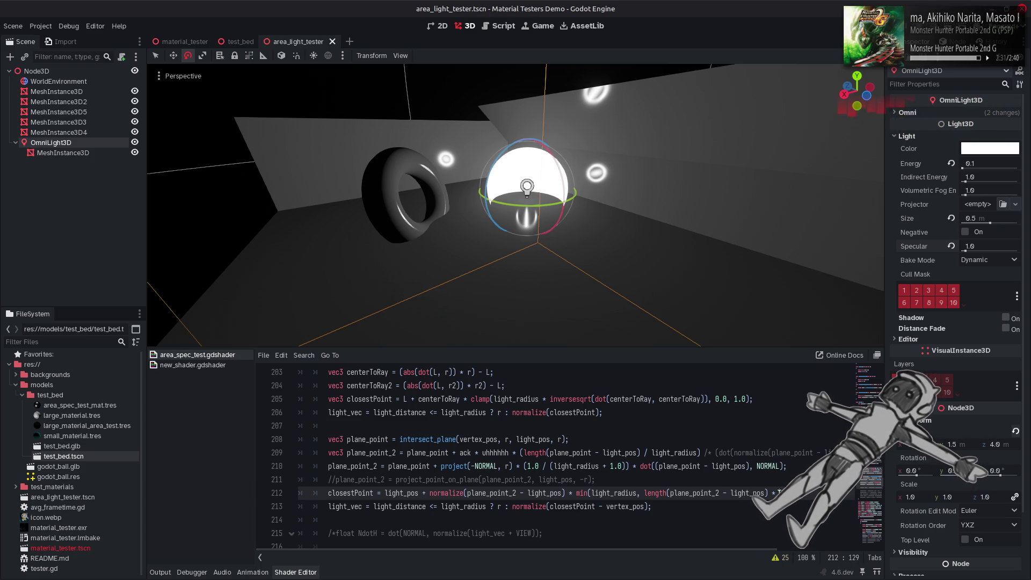
key(ctrl+s)
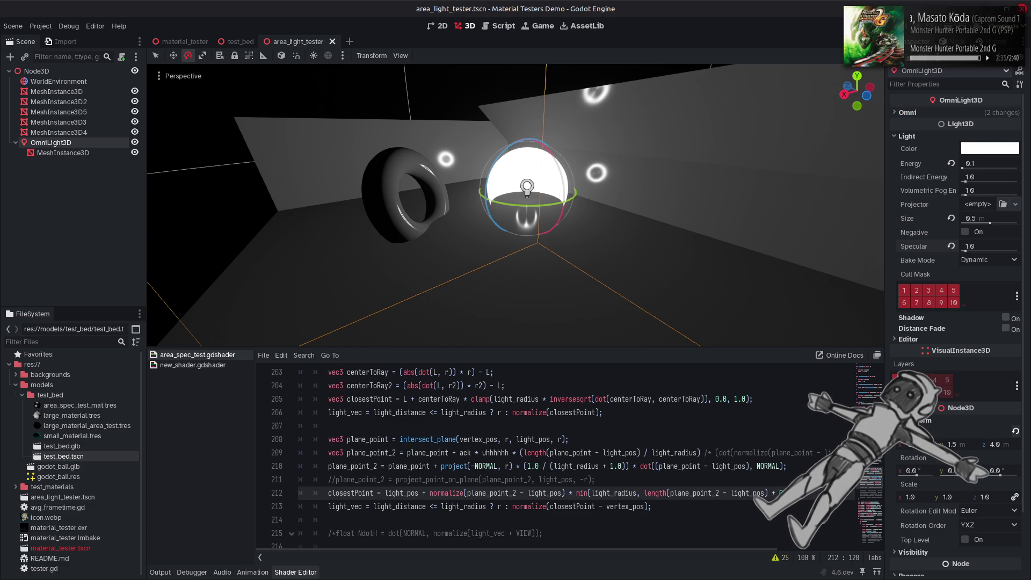
key(ctrl+s)
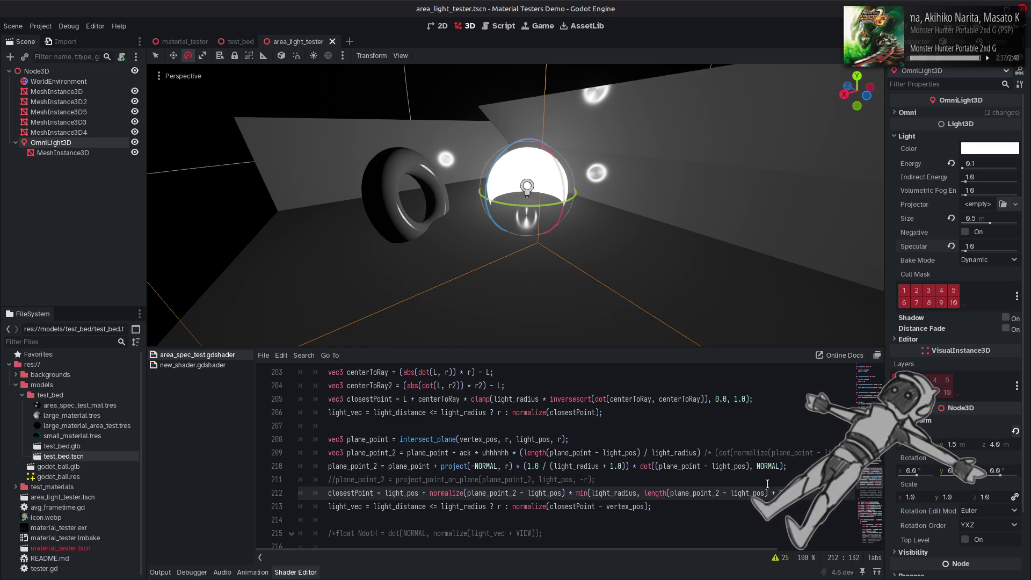
key(ctrl+s)
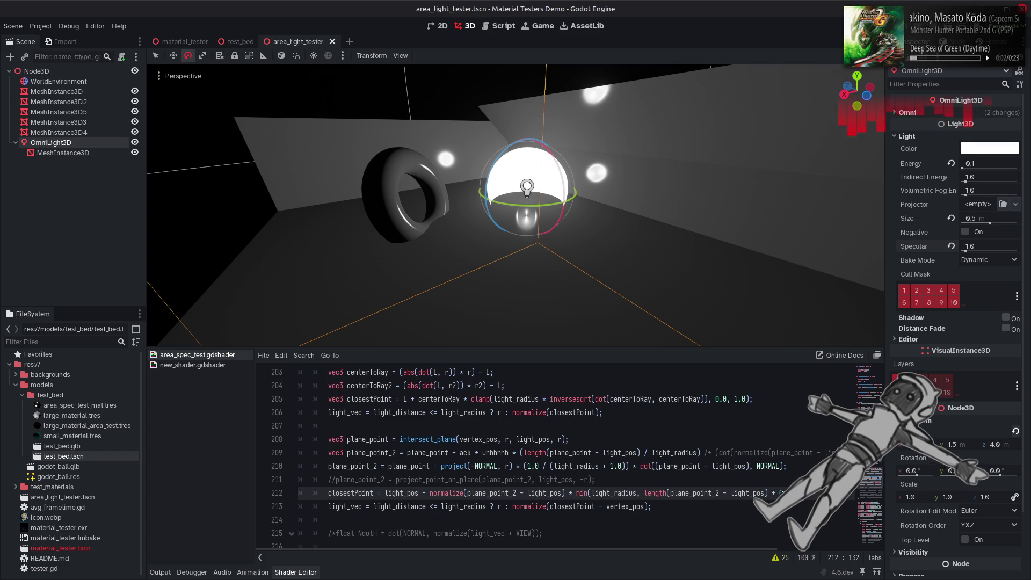
Delete the extra code after light_pos) on line 212, keeping normalize, and save
key(shift+Left)
key(shift+Left)
key(shift+Left)
key(Delete)
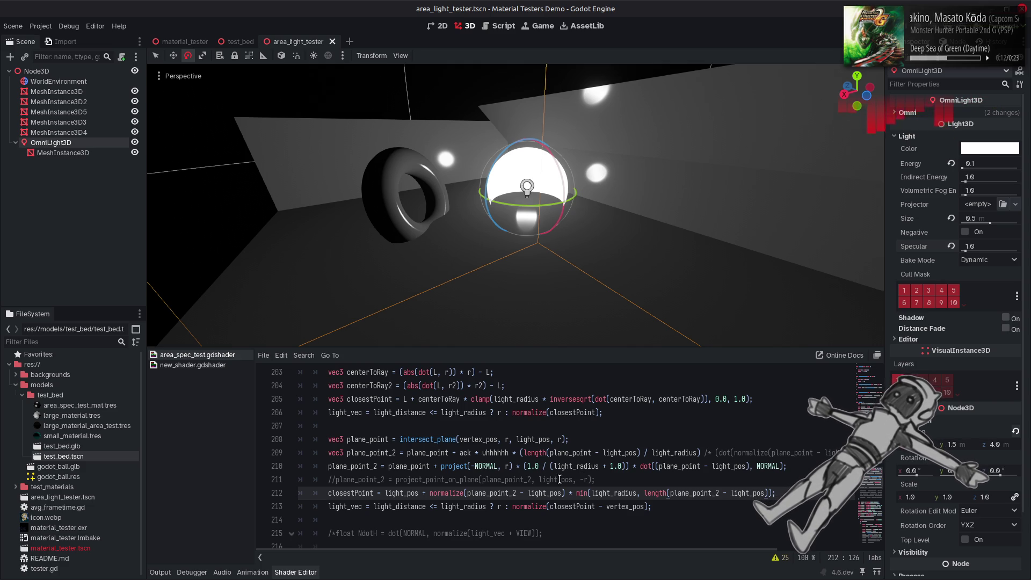
double_click(441, 493)
key(BackSpace)
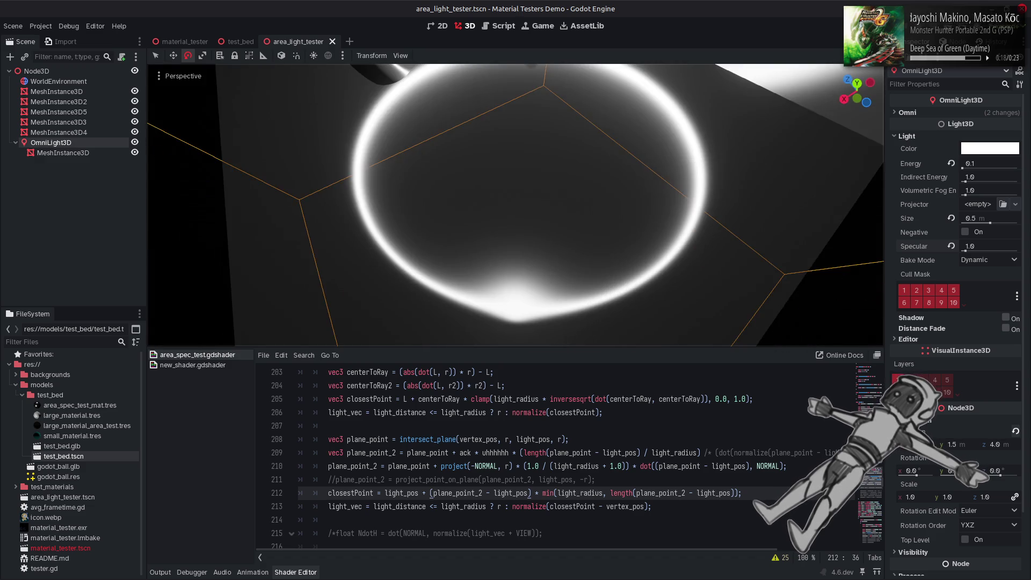
click(570, 453)
key(ctrl+z)
key(ctrl+s)
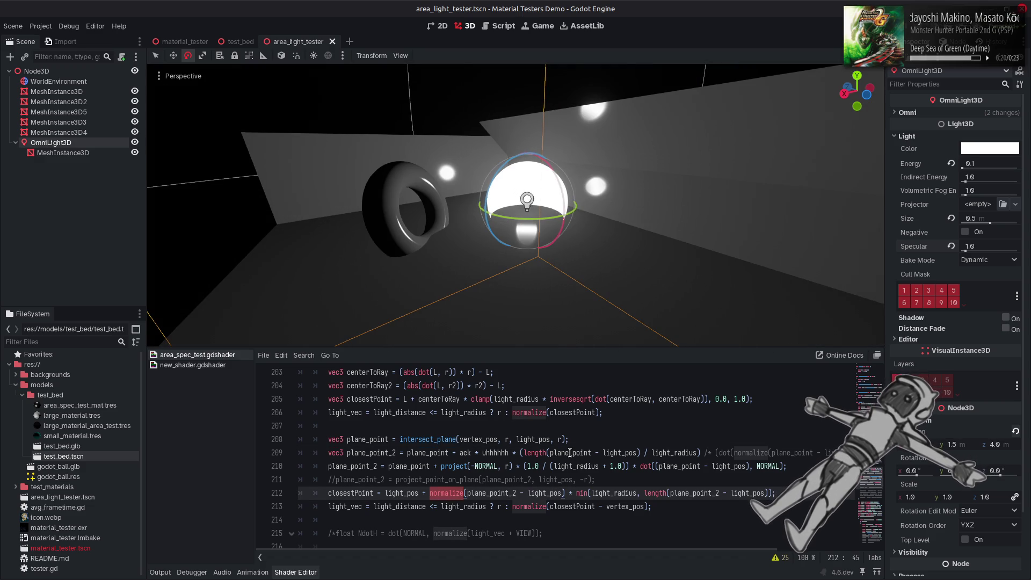
Set the OmniLight3D's Specular to 2 and save the area_light_tester scene
mouse_move(970, 250)
mouse_down()
mouse_move(1030, 250)
mouse_move(971, 250)
mouse_up()
click(995, 244)
text(2)
key(Return)
click(553, 113)
key(ctrl+s)
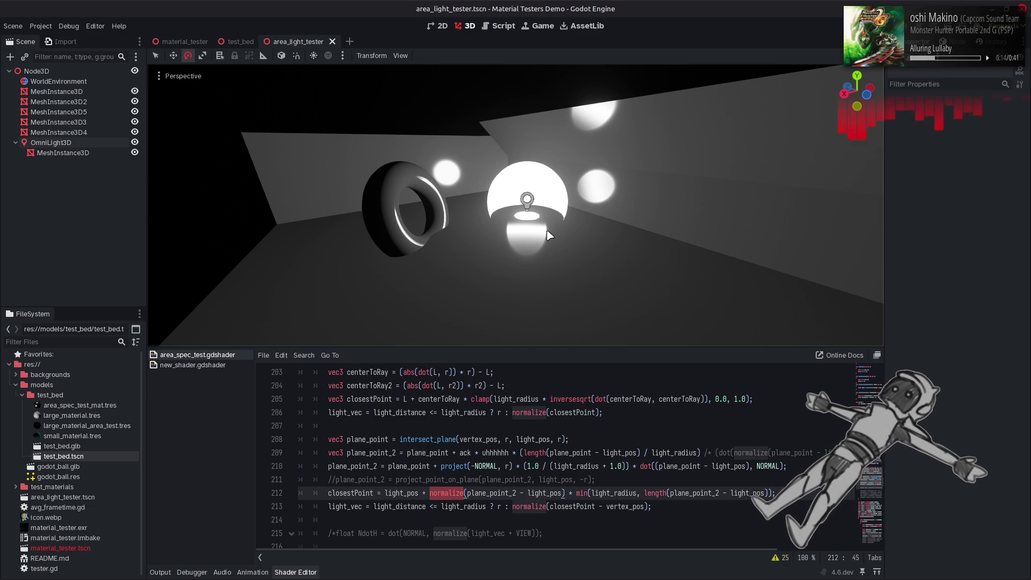
click(51, 143)
With the floor mesh at Roughness 1.0, multiply line 210's projection by ROUGHNESS and save
click(56, 91)
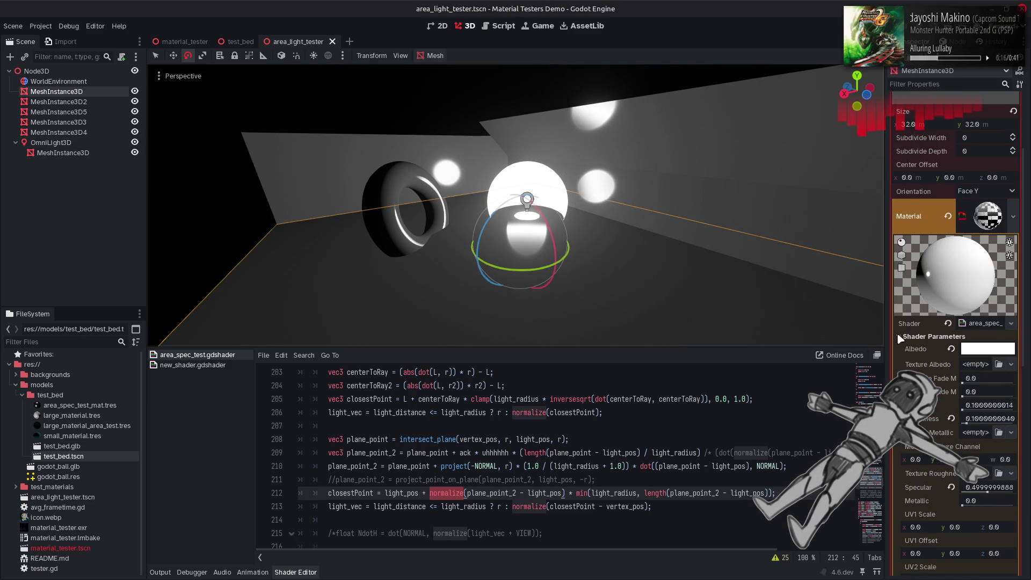
mouse_move(970, 424)
mouse_down()
mouse_move(1013, 423)
mouse_move(961, 430)
mouse_up()
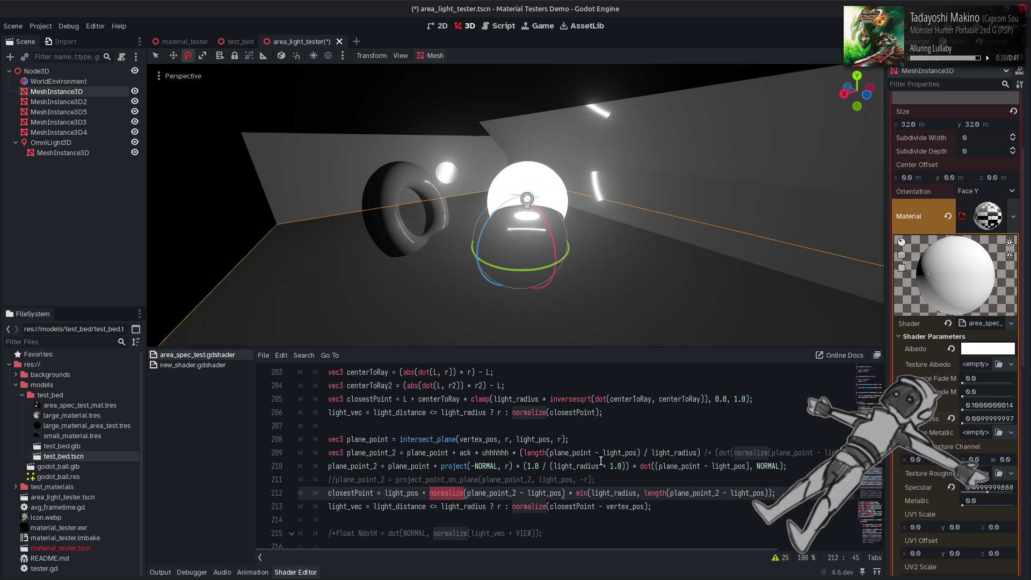
key(Up)
key(Up)
key(End)
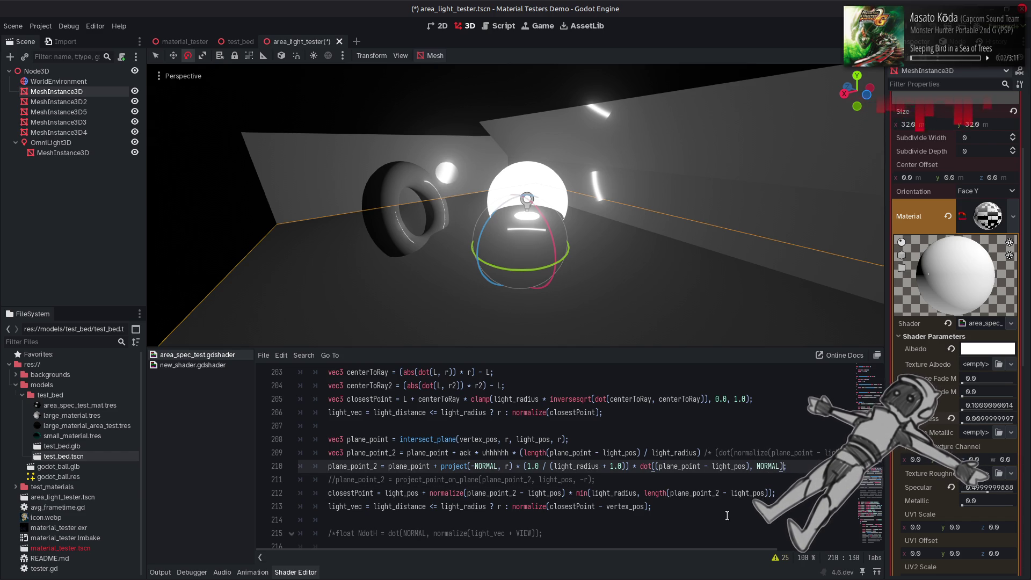
text(RO)
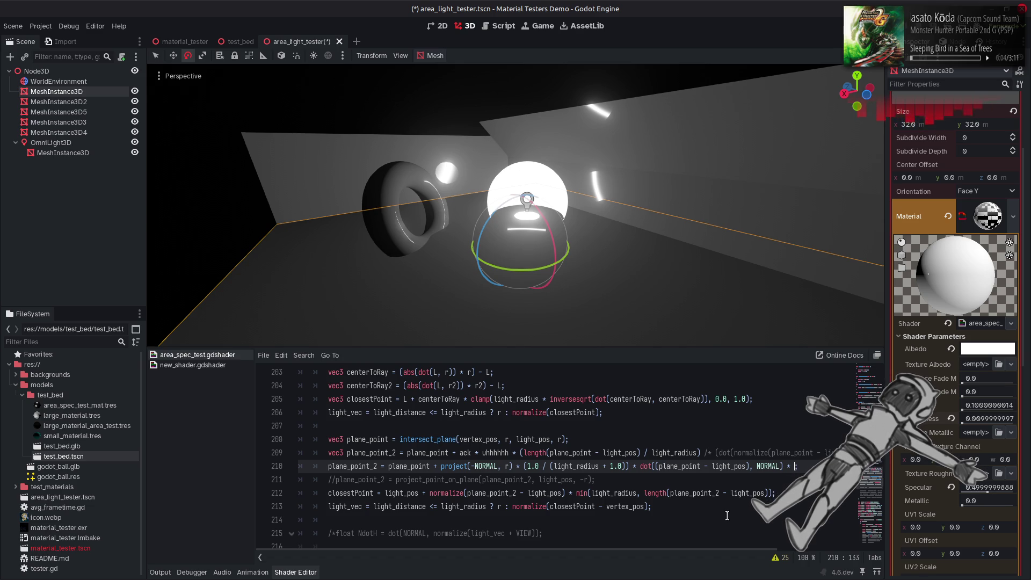
text(UGHNESS)
key(ctrl+s)
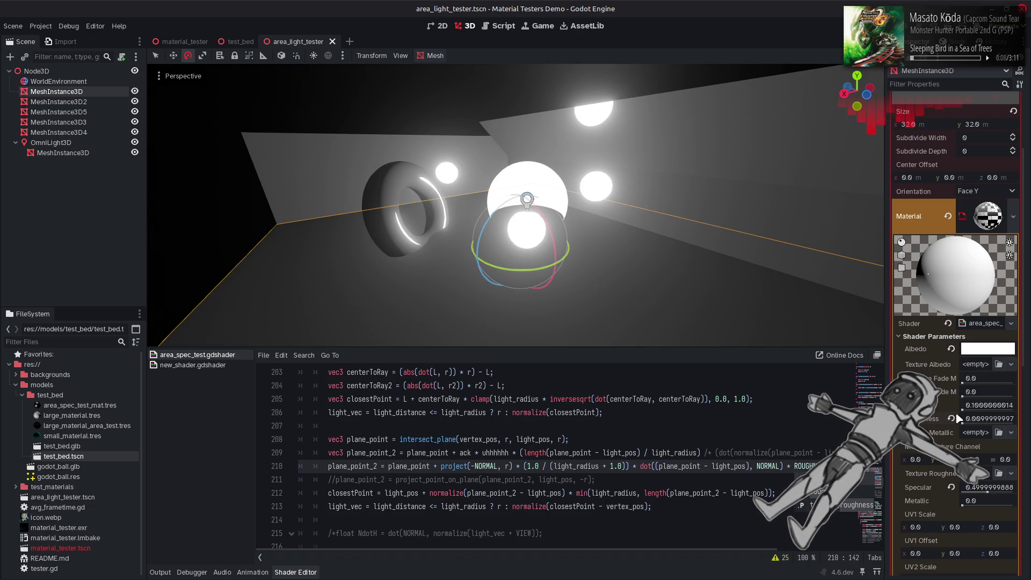
Lower the floor's Roughness parameter to 0.01 for small sharp highlights
drag(963, 425, 986, 426)
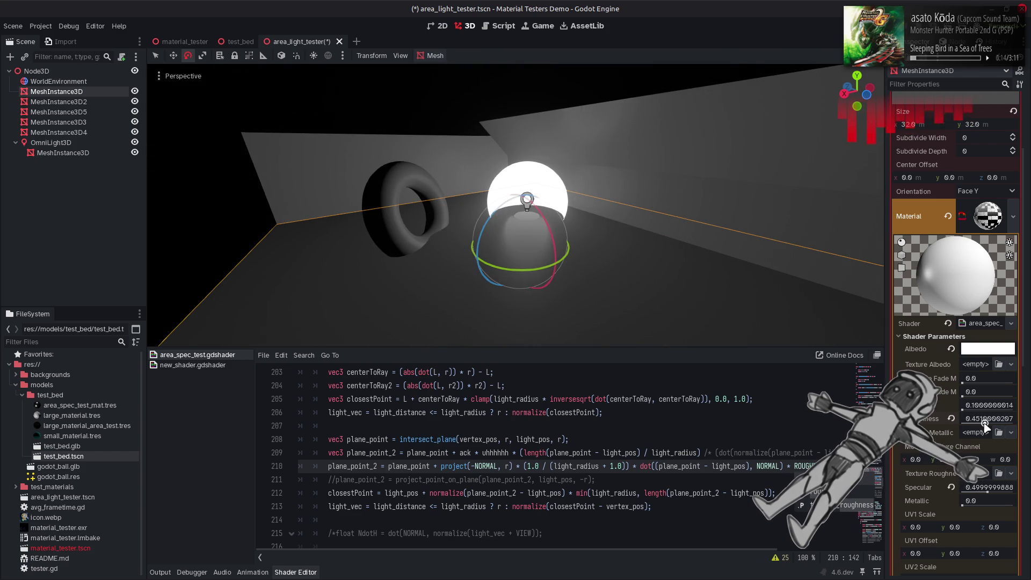
mouse_move(516, 225)
mouse_down()
mouse_move(527, 279)
mouse_move(516, 207)
mouse_move(626, 244)
mouse_up()
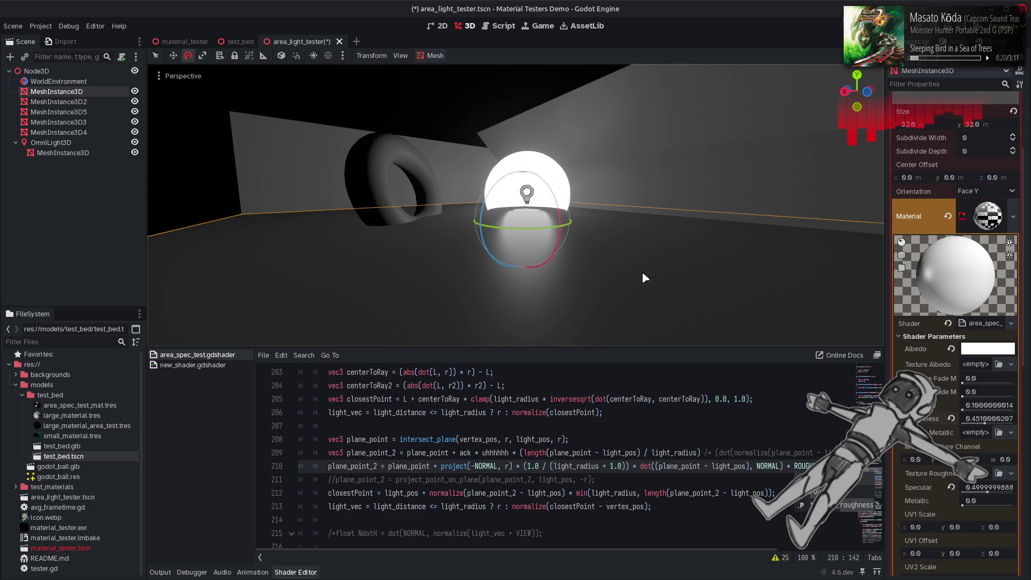
click(753, 445)
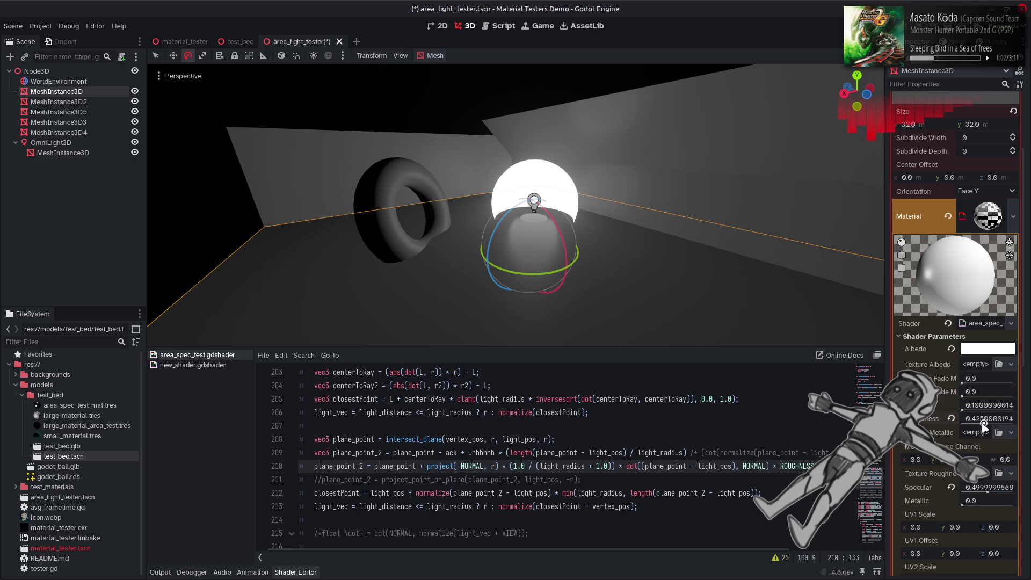
mouse_move(984, 424)
mouse_down()
mouse_move(960, 426)
mouse_move(1029, 426)
mouse_move(961, 424)
mouse_up()
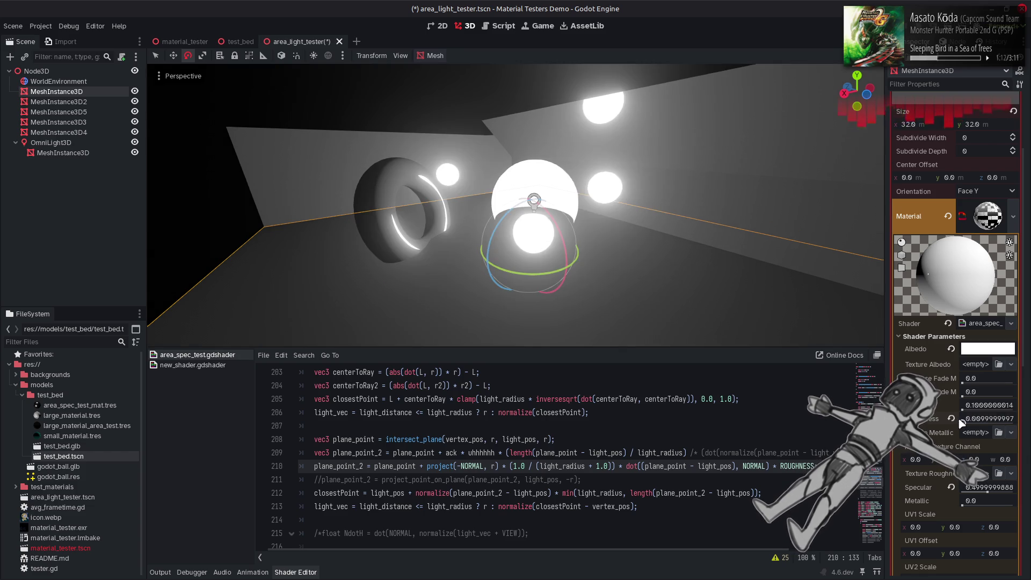
mouse_move(730, 290)
mouse_down()
mouse_move(740, 267)
mouse_move(733, 275)
mouse_up()
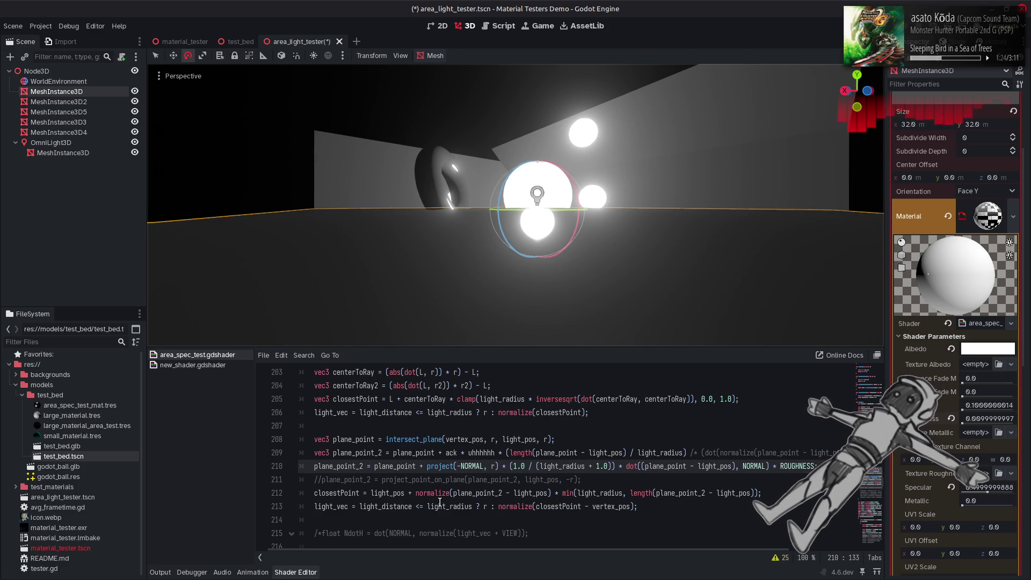
Test line 213 commented out, then restore it and recompile
click(315, 507)
text(//)
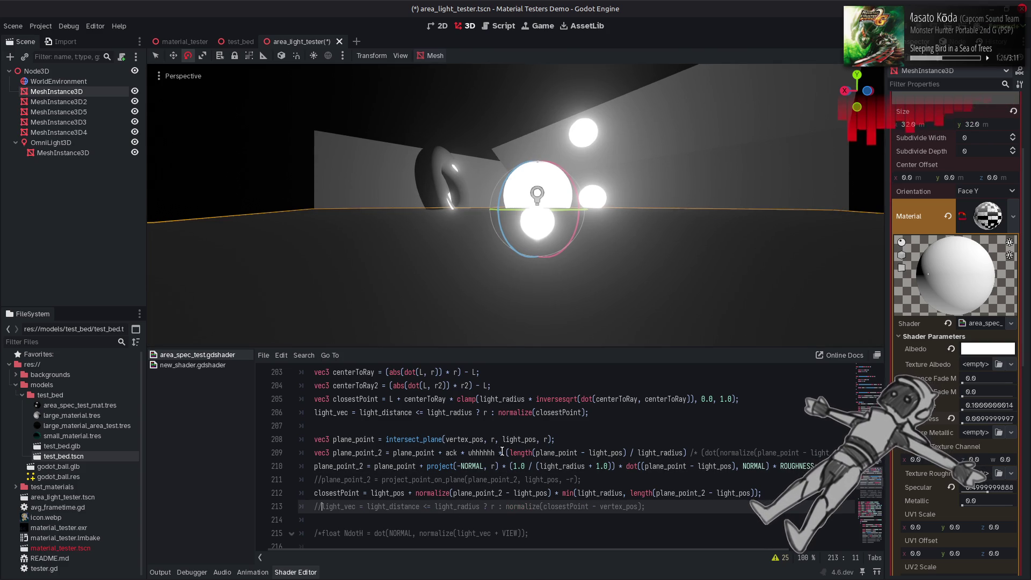
key(ctrl+s)
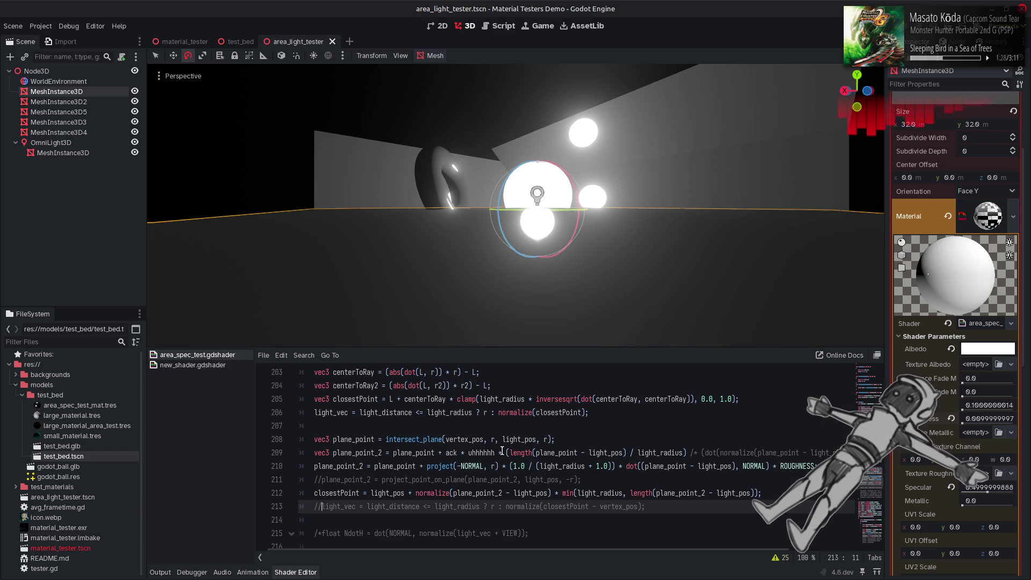
key(BackSpace)
key(BackSpace)
key(ctrl+s)
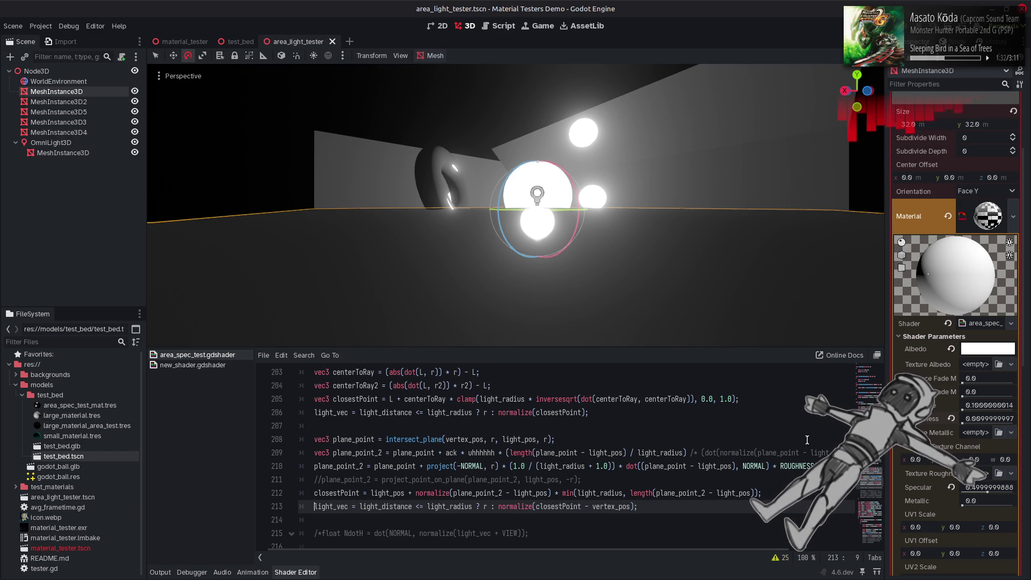
Set the floor's Roughness parameter to 0.1
drag(963, 425, 978, 425)
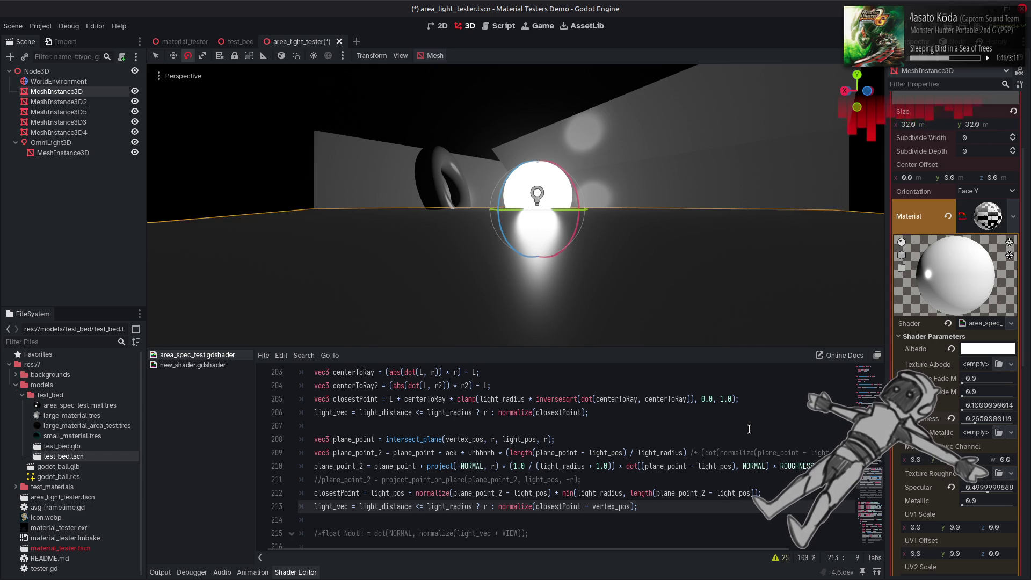
click(993, 420)
text(.1)
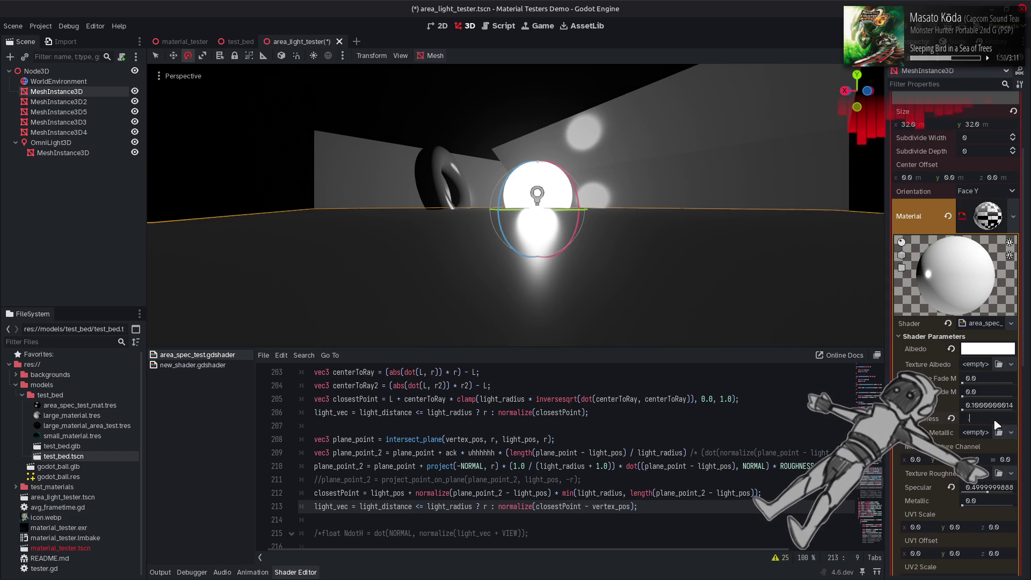
key(Return)
Remove the ROUGHNESS factor from line 210, keeping line 213 active, and save
click(761, 426)
key(ctrl+z)
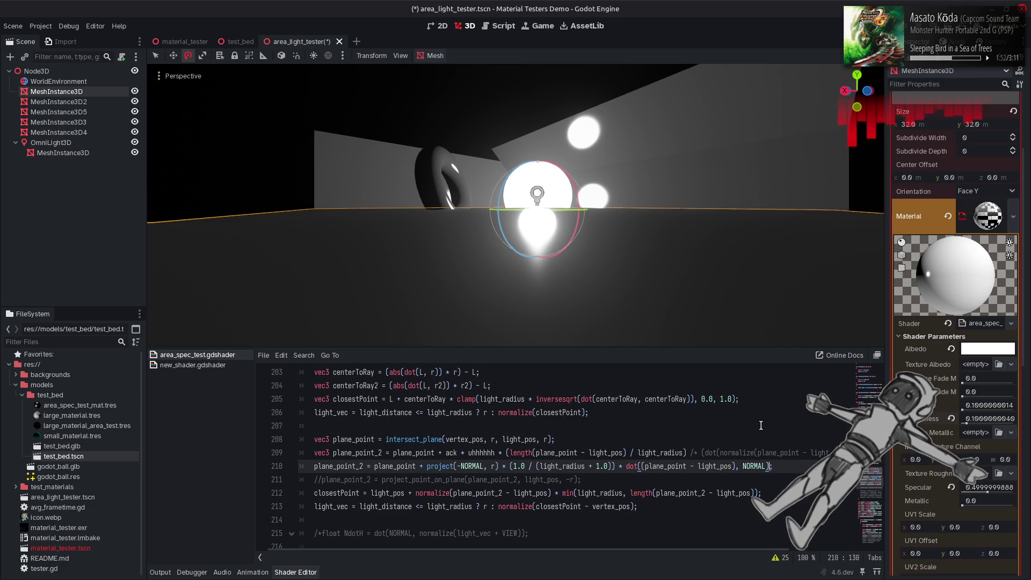
key(ctrl+s)
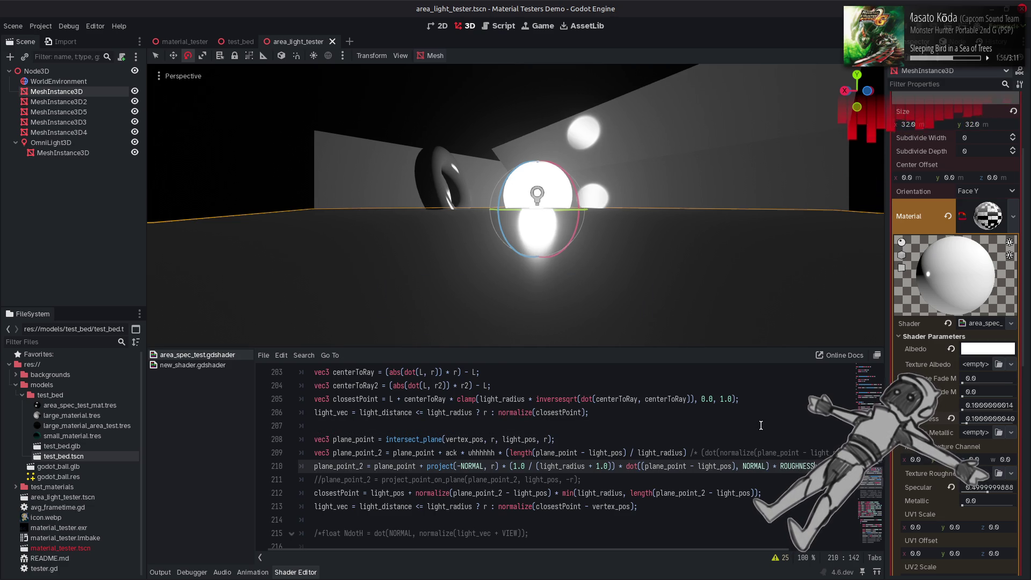
key(ctrl+y)
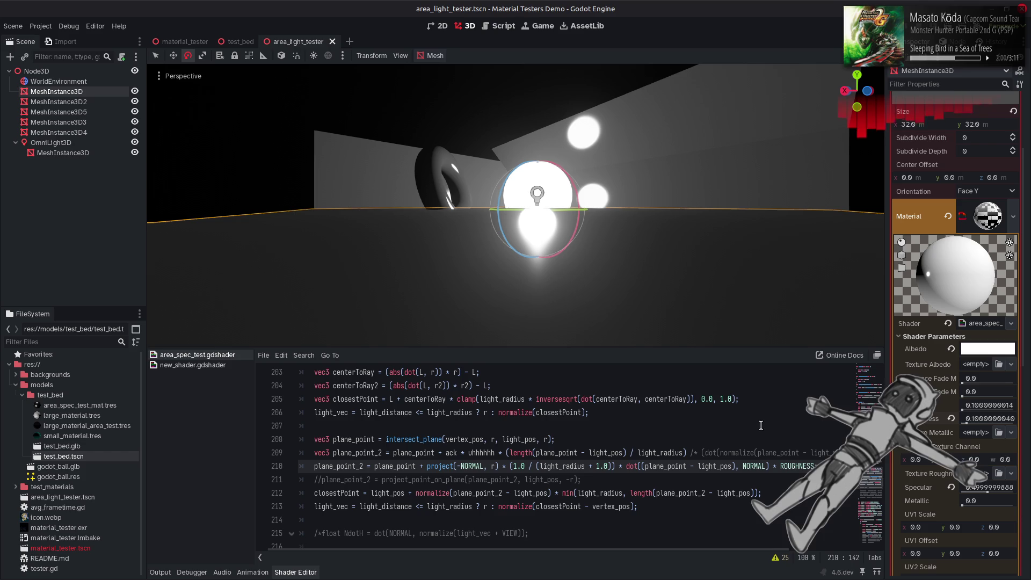
key(Down)
key(Down)
key(Down)
key(Home)
key(ctrl+k)
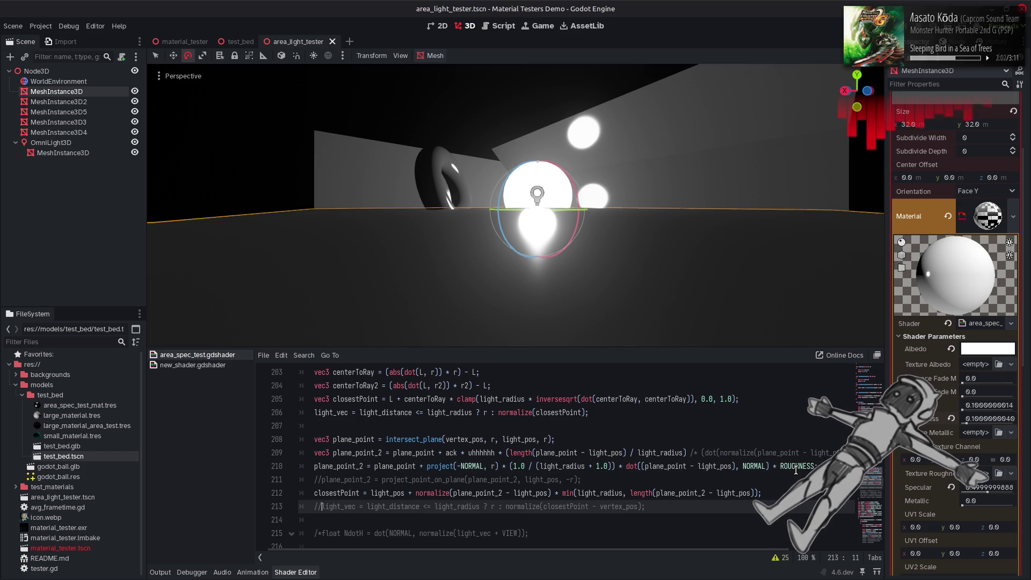
key(ctrl+z)
key(ctrl+z)
key(ctrl+s)
drag(513, 466, 527, 466)
text(ROUGHNESS)
key(ctrl+s)
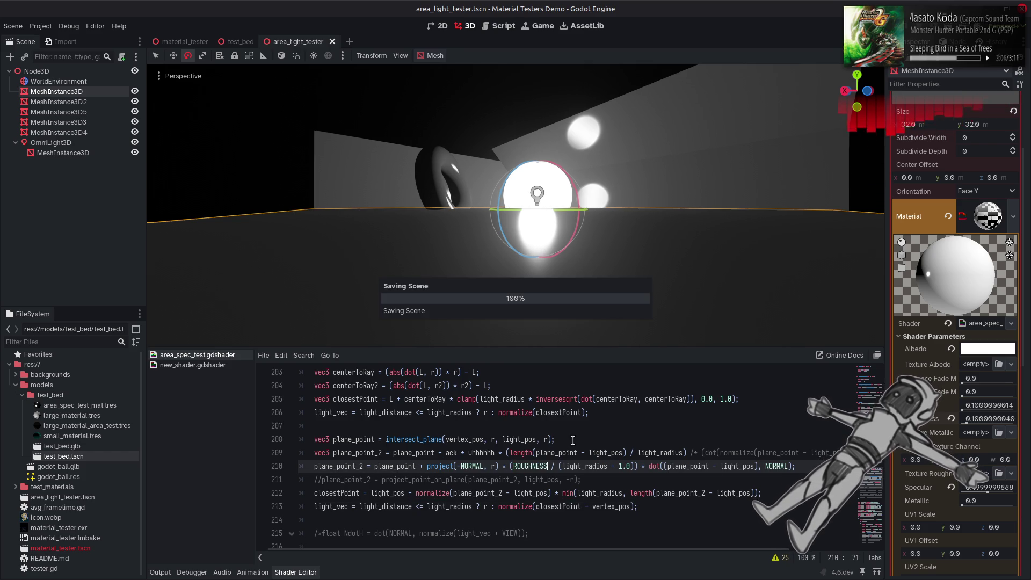
key(ctrl+z)
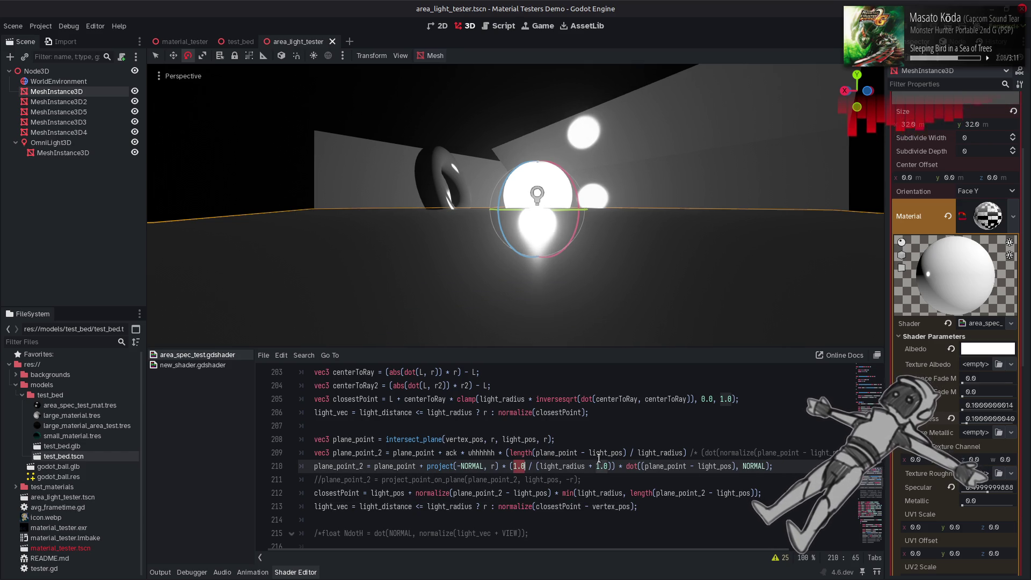
key(ctrl+s)
drag(595, 467, 607, 466)
text(ROUGHNESS)
key(ctrl+s)
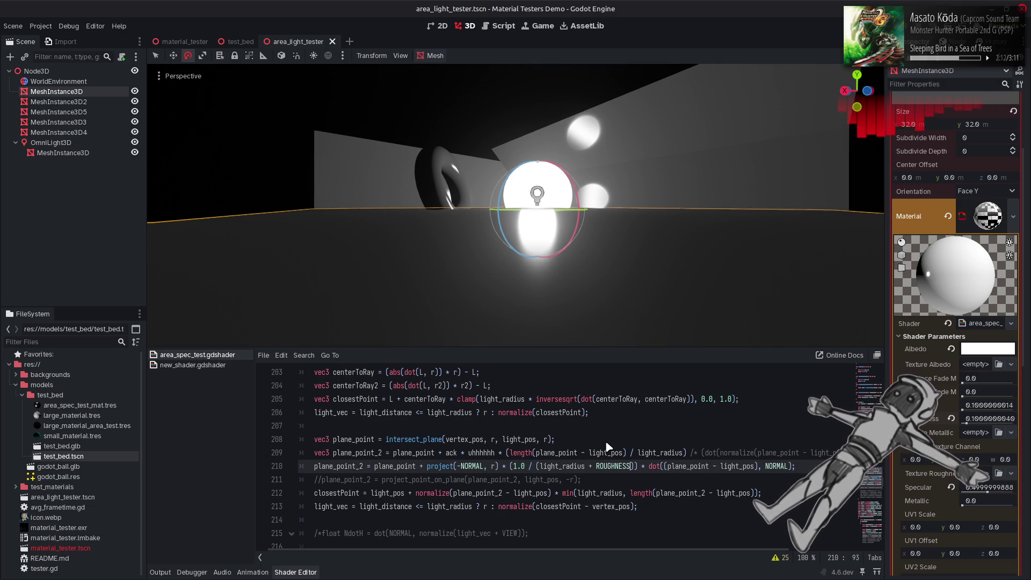
key(ctrl+z)
key(ctrl+s)
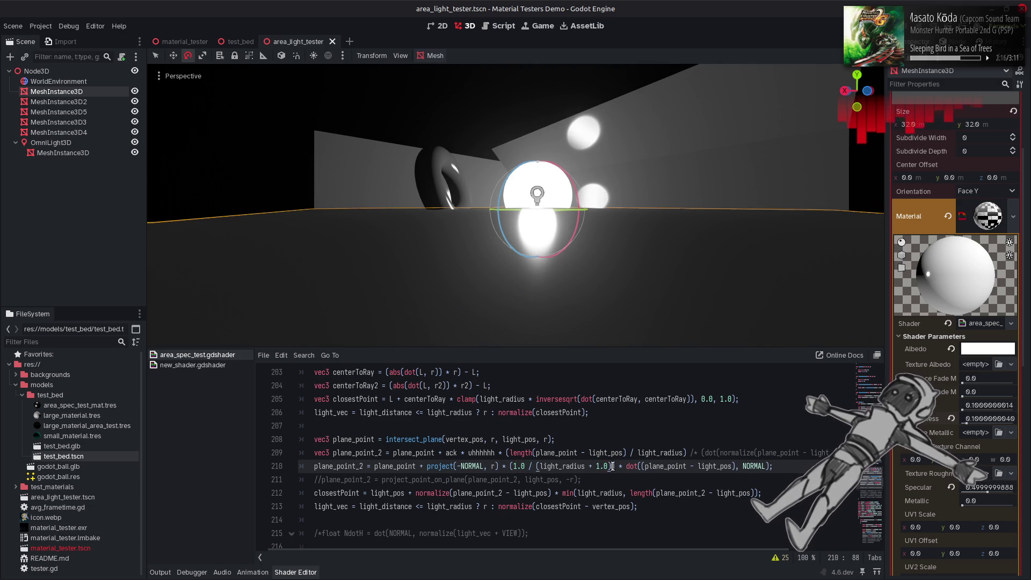
text(- ROUGHNESS)
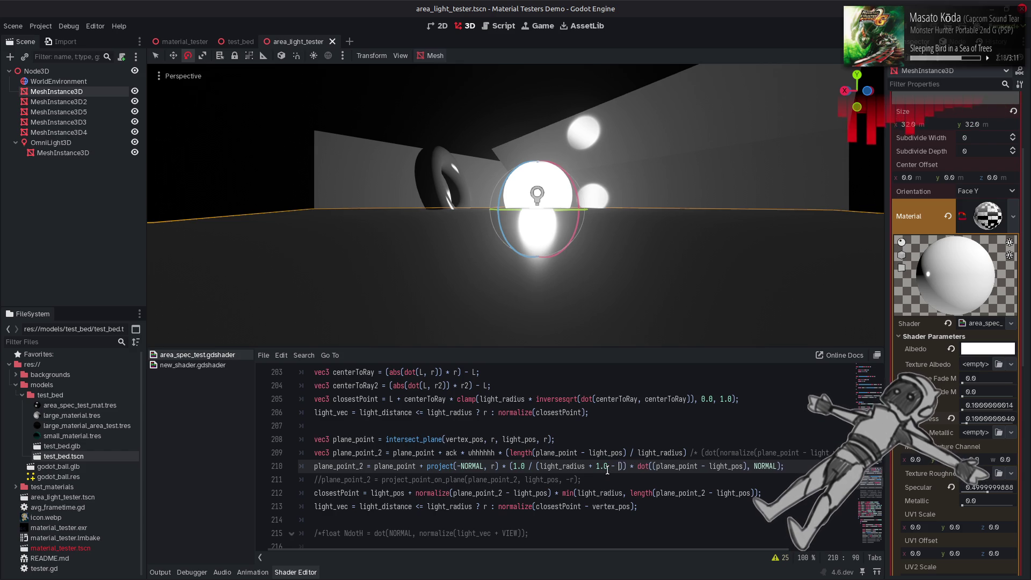
text())
click(597, 466)
text(()
key(ctrl+s)
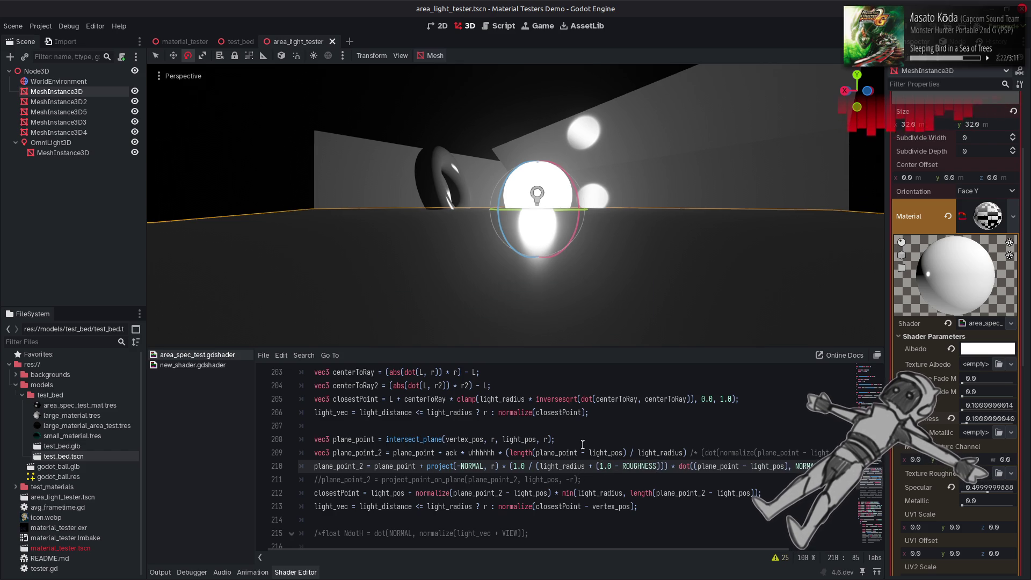
click(622, 467)
text(sqr)
text(t()
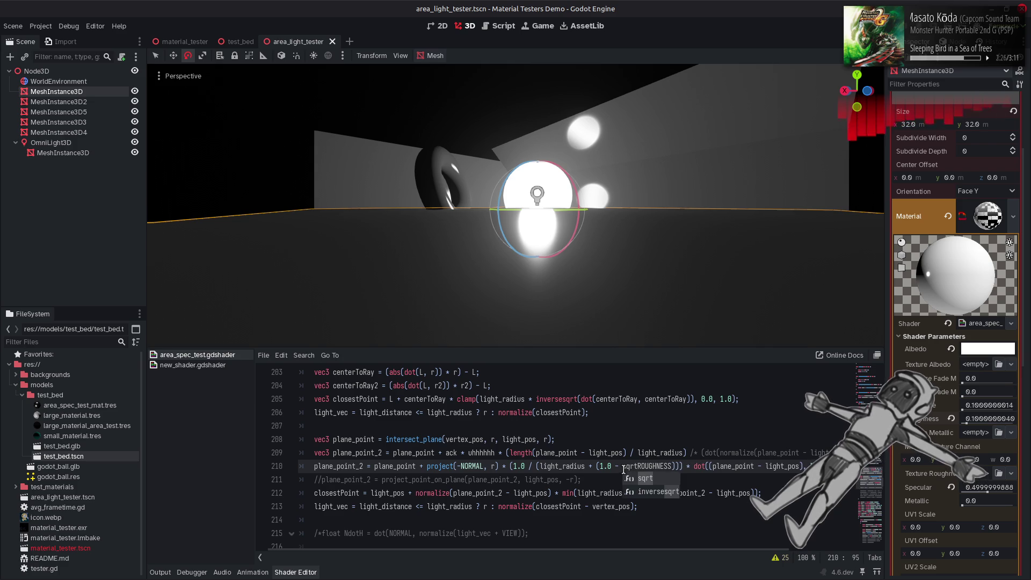
key(ctrl+Right)
text())
key(ctrl+s)
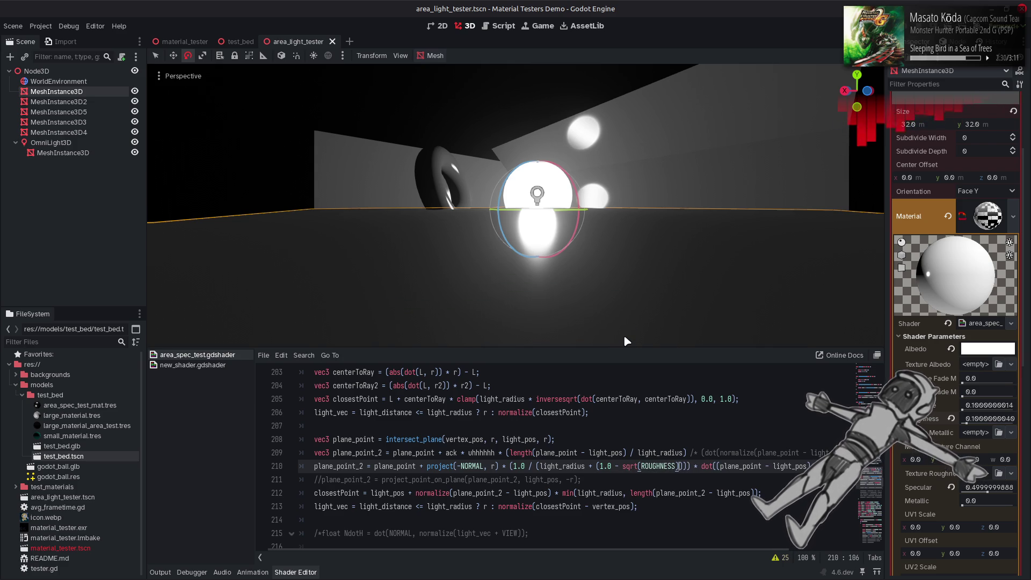
key(ctrl+z)
key(ctrl+z)
key(ctrl+z)
key(ctrl+z)
key(ctrl+z)
key(ctrl+z)
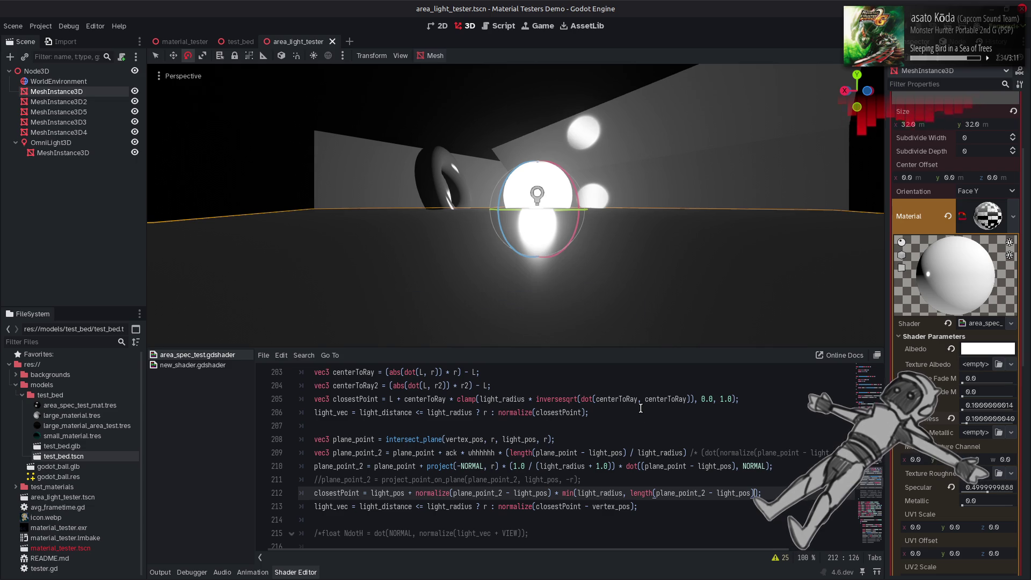
key(ctrl+z)
key(BackSpace)
key(BackSpace)
key(BackSpace)
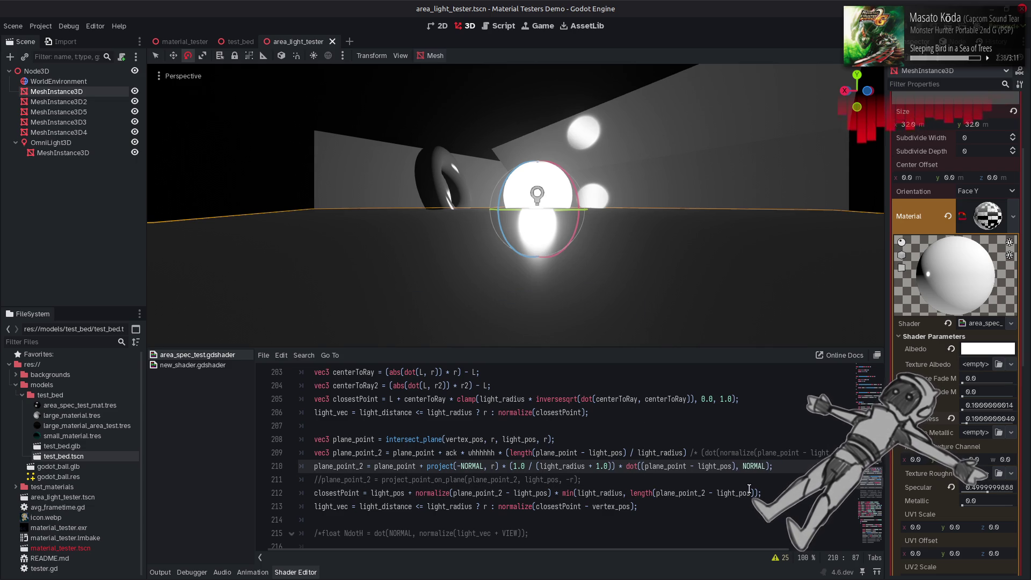
click(757, 492)
text(* ROU)
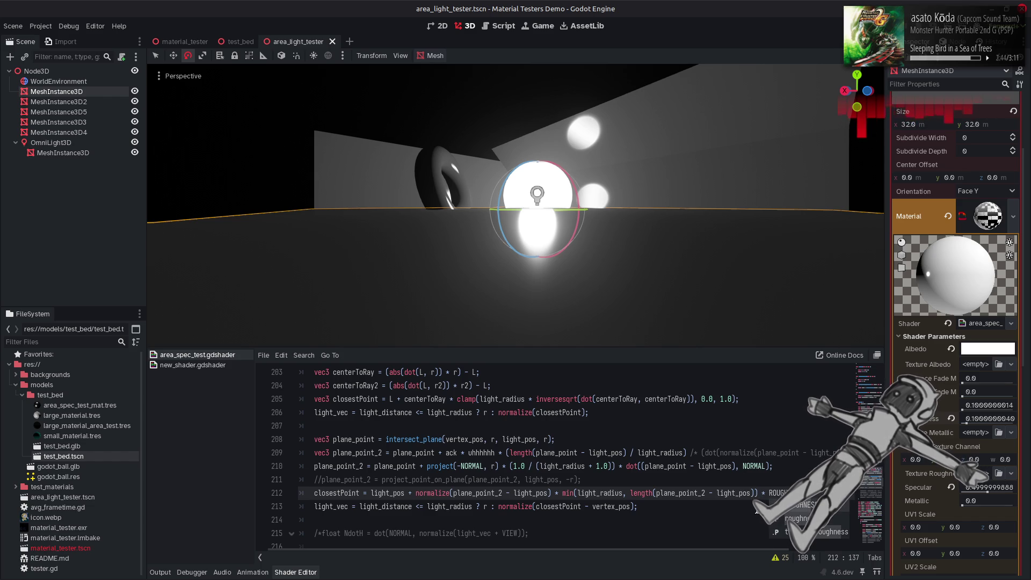
key(ctrl+s)
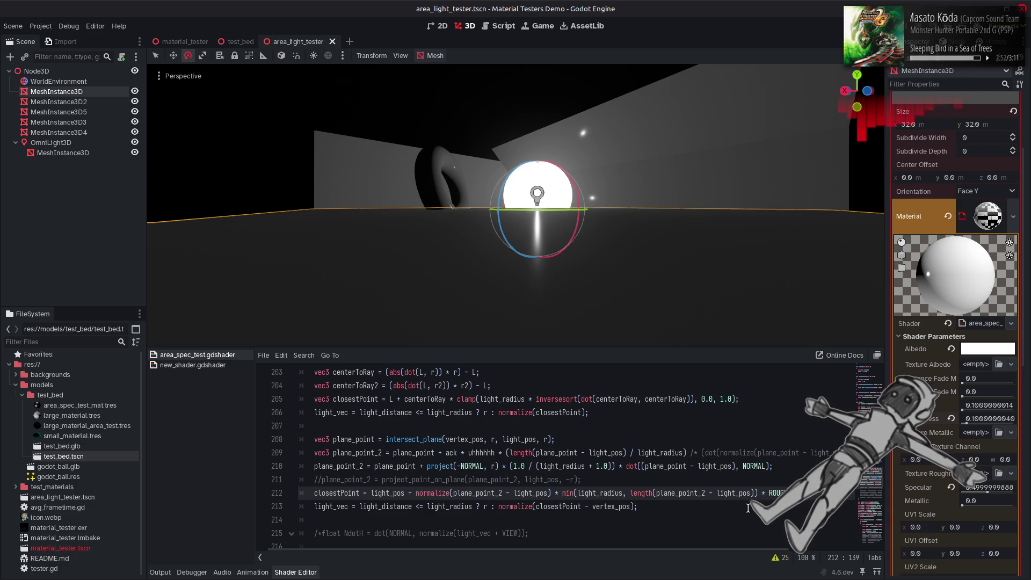
text(* ROUGHNESS)
key(ctrl+s)
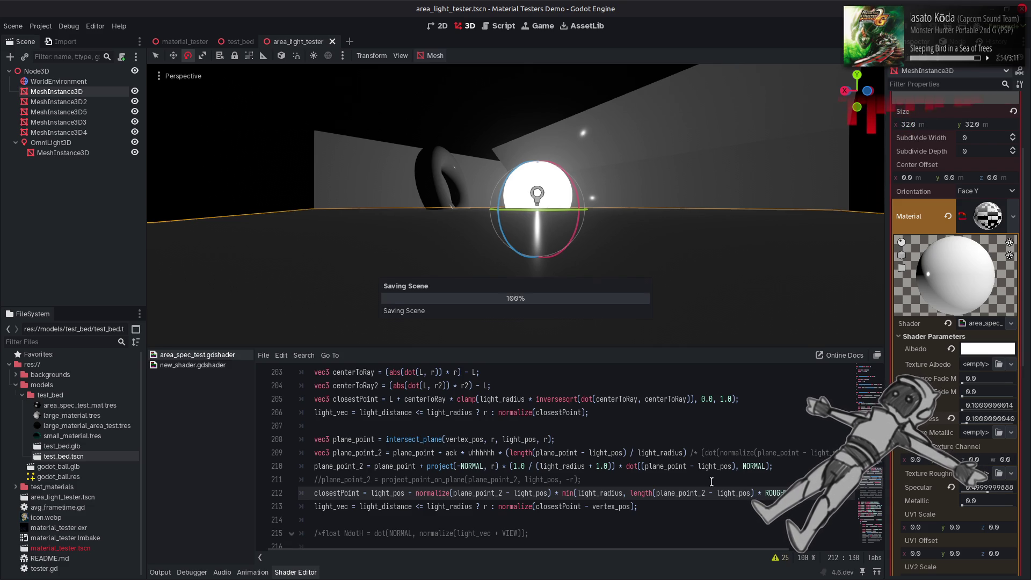
key(ctrl+z)
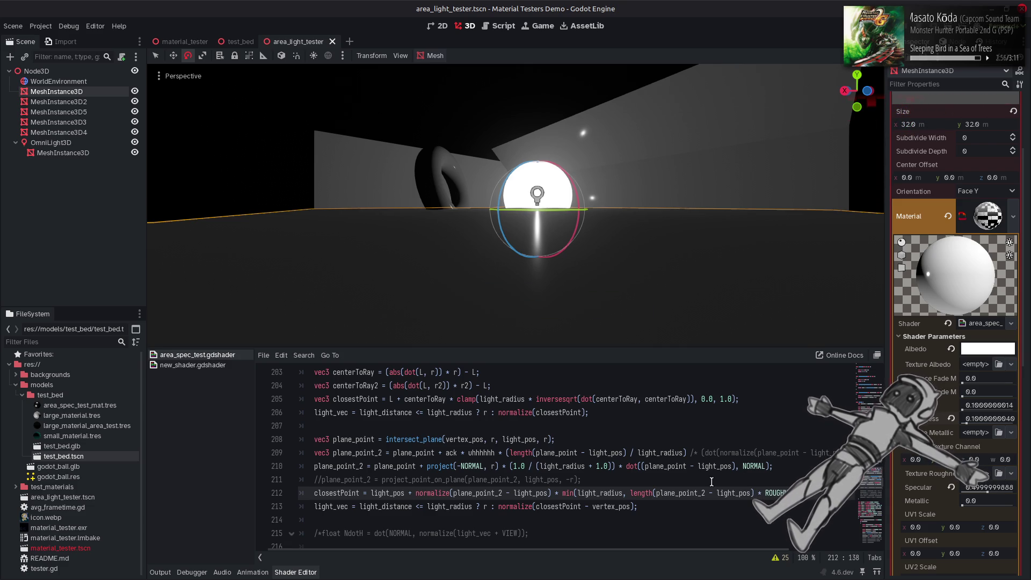
click(623, 493)
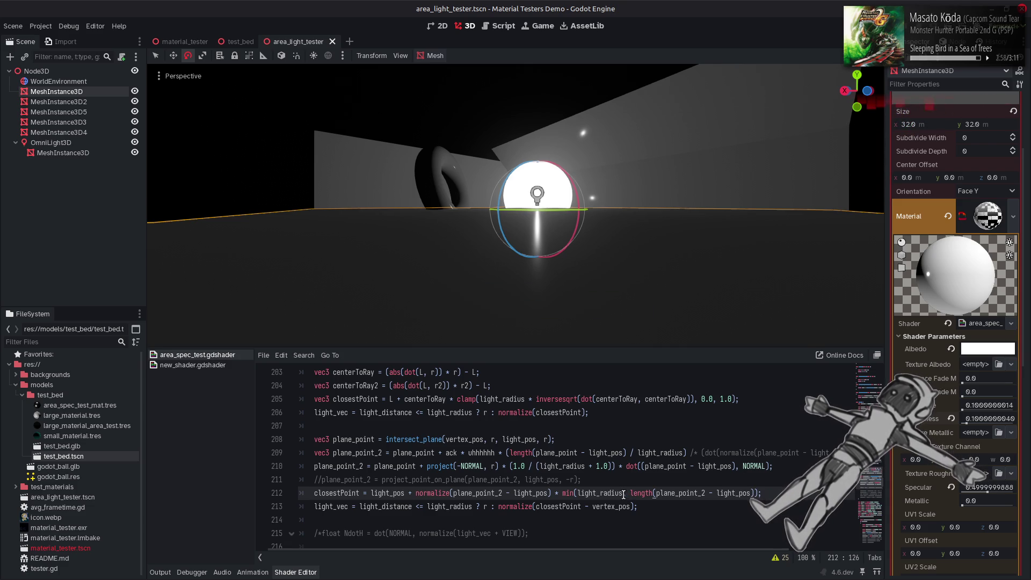
text(* ROUGHNESS)
key(ctrl+s)
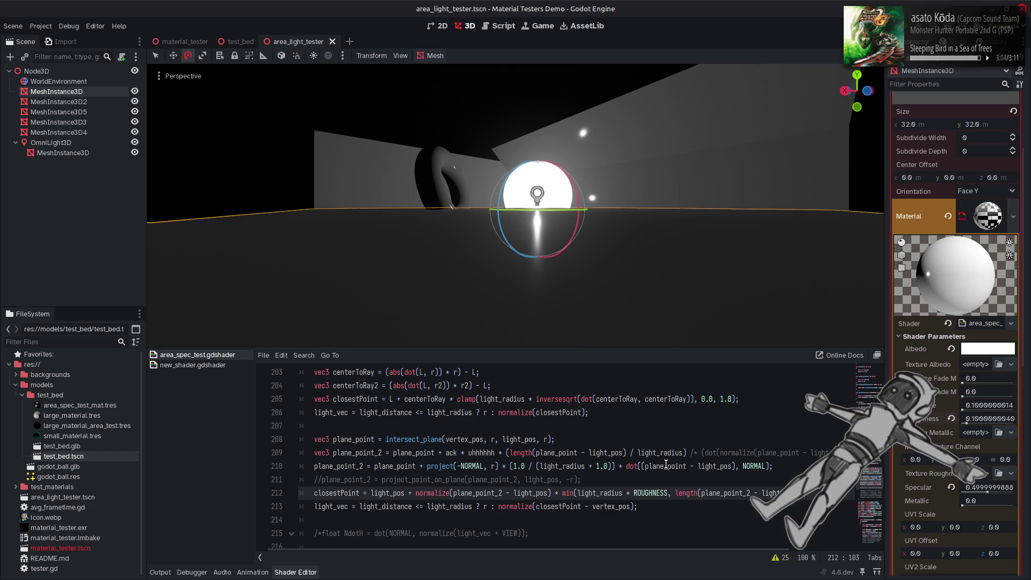
key(ctrl+z)
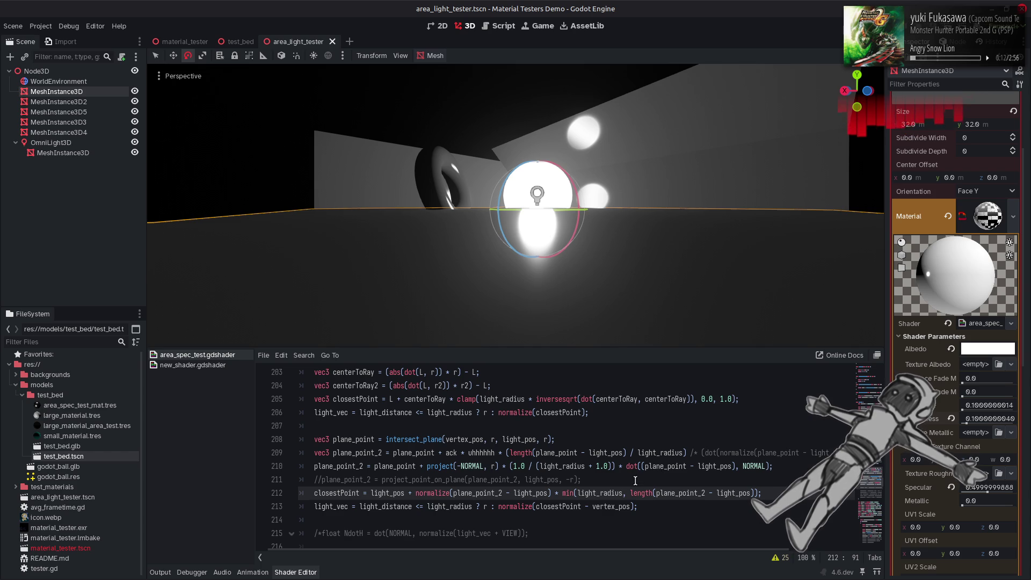
double_click(428, 493)
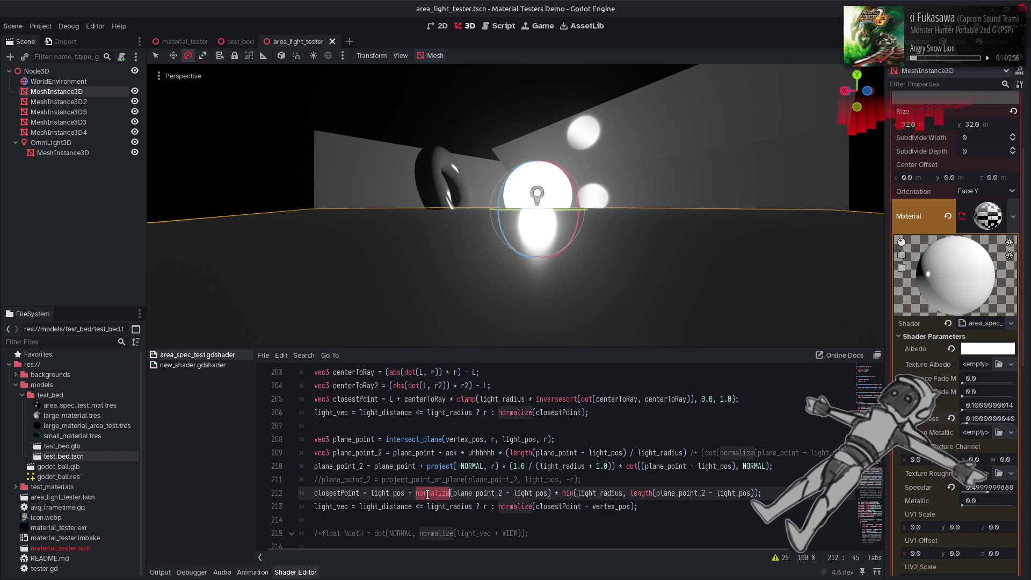
key(BackSpace)
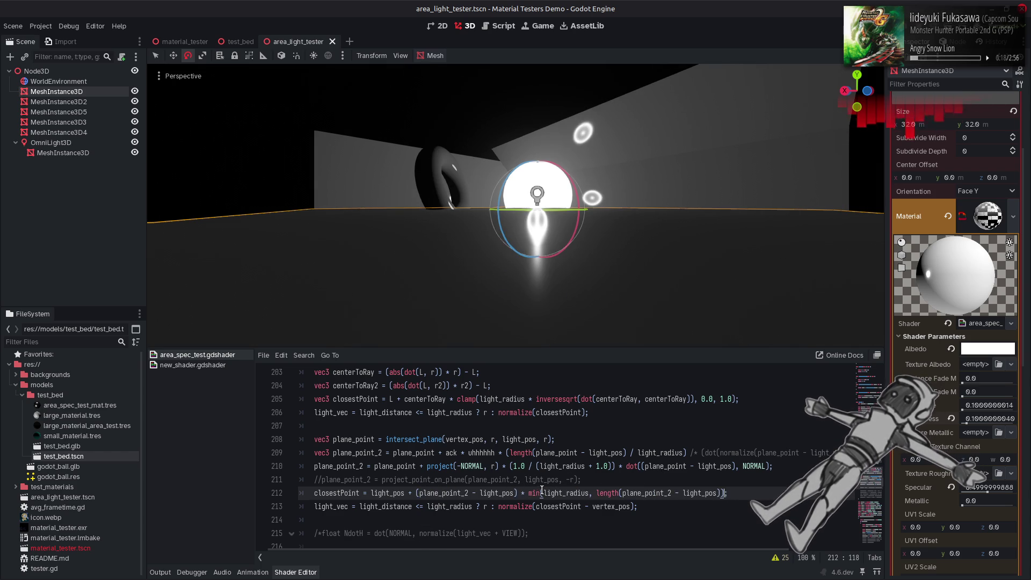
key(ctrl+z)
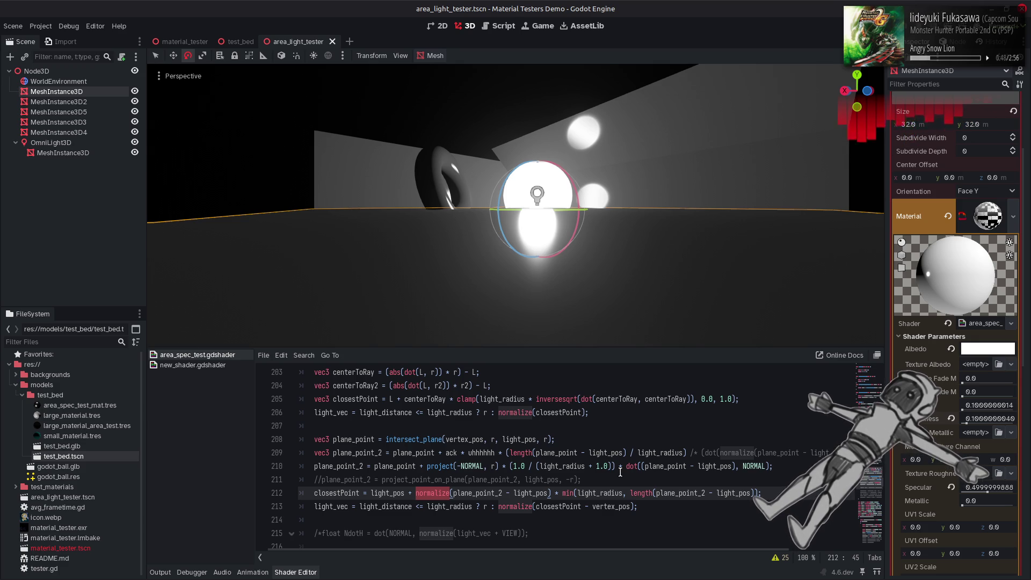
click(756, 493)
click(624, 493)
key(ctrl+shift+Right)
key(ctrl+shift+Right)
key(ctrl+shift+Right)
key(BackSpace)
double_click(570, 493)
key(BackSpace)
key(ctrl+s)
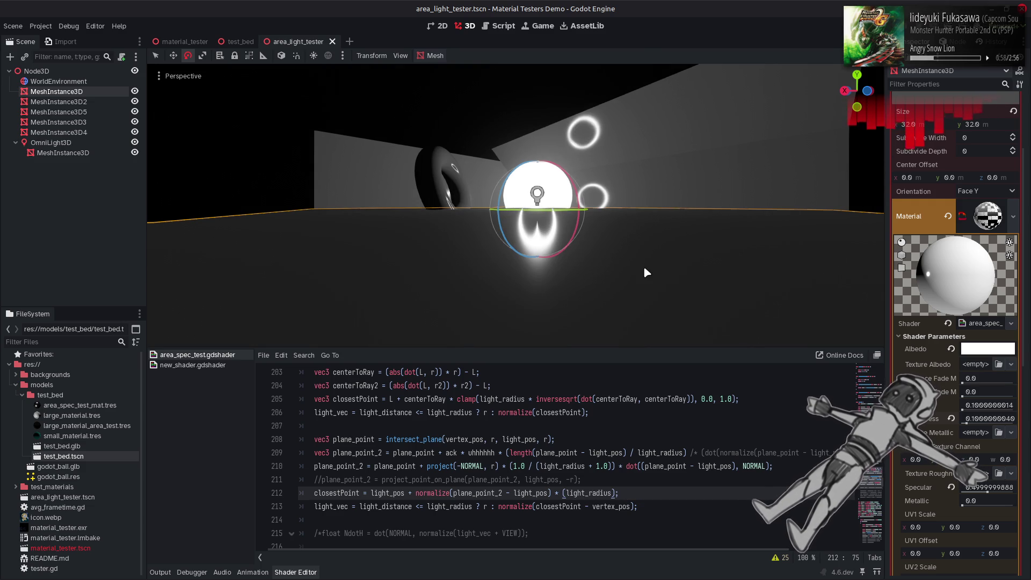
drag(645, 268, 656, 333)
mouse_move(515, 204)
mouse_down()
mouse_move(526, 263)
mouse_move(526, 156)
mouse_up()
key(ctrl+shift+z)
key(ctrl+shift+z)
key(ctrl+s)
drag(526, 204, 526, 145)
click(657, 426)
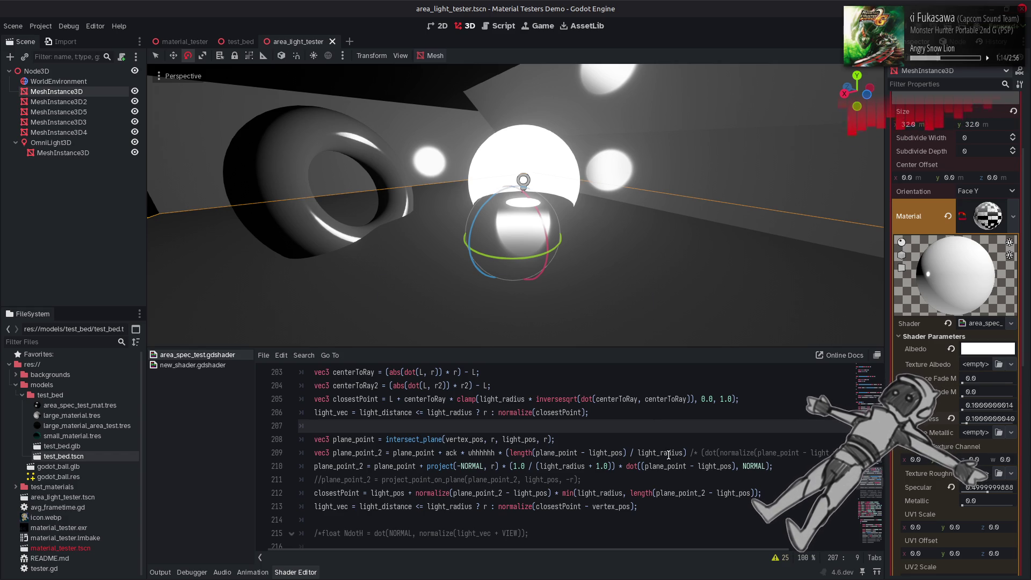
Move the vec3 declaration to line 210, comment out line 209, and save
double_click(321, 454)
key(ctrl+c)
click(316, 466)
key(ctrl+v)
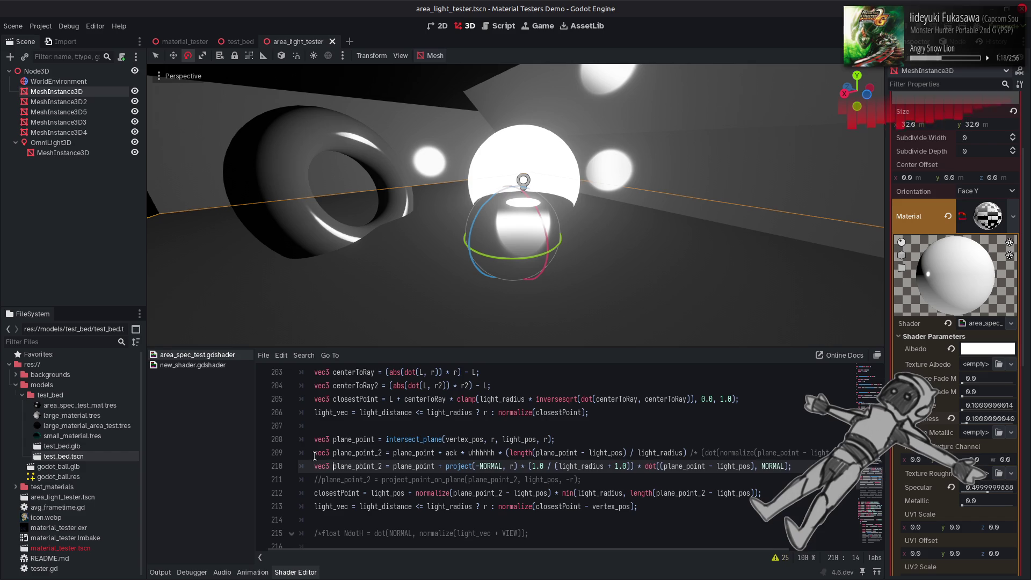
click(313, 453)
key(ctrl+k)
key(ctrl+s)
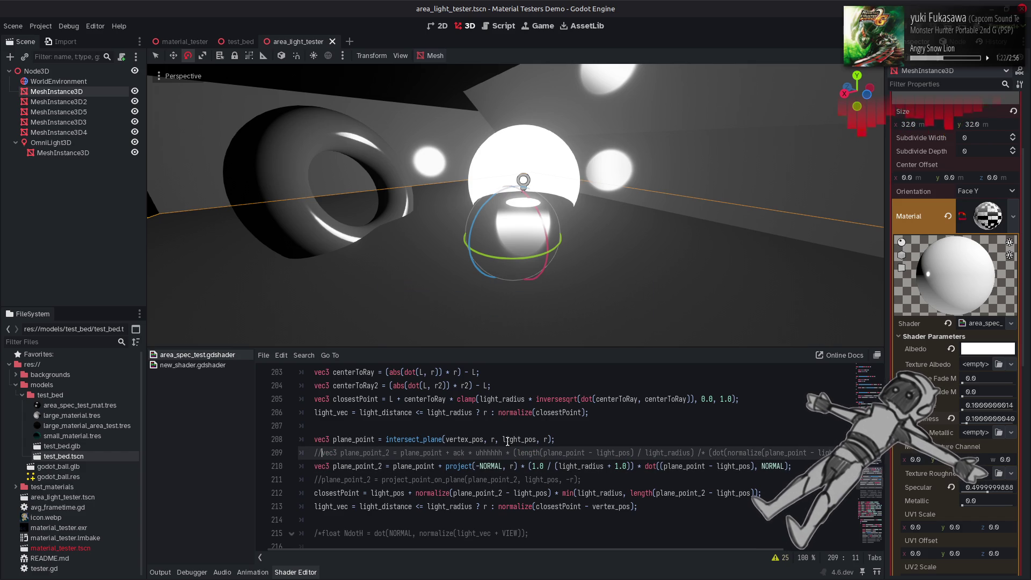
Replace -NORMAL with -VIEW in line 210's project() call and save, comparing against NORMAL
double_click(491, 465)
key(BackSpace)
key(BackSpace)
text(VIEW)
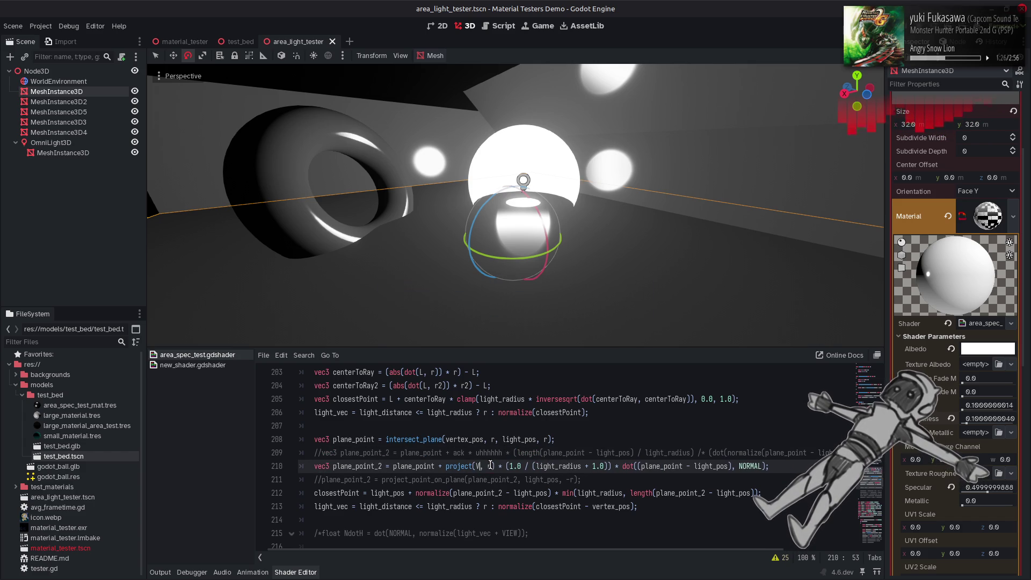
key(ctrl+s)
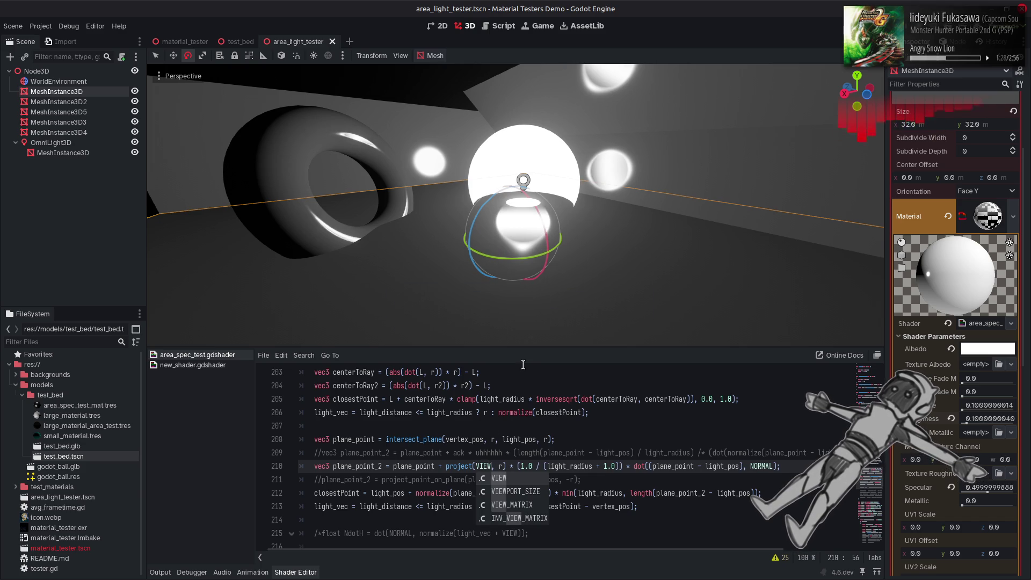
text(-)
key(ctrl+s)
drag(515, 268, 489, 242)
key(Delete)
key(Delete)
key(Delete)
text(NORMAL)
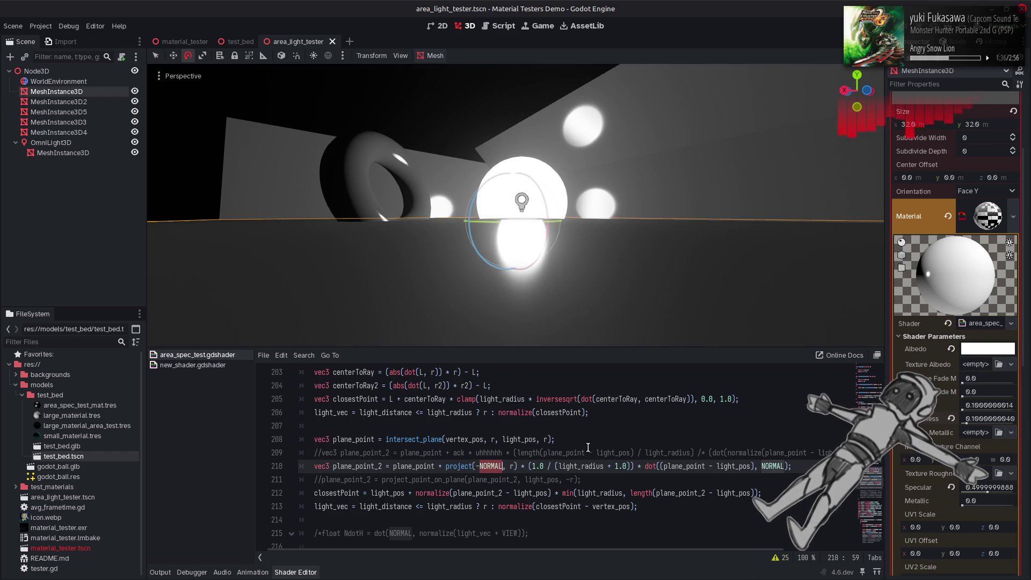
key(ctrl+z)
key(ctrl+z)
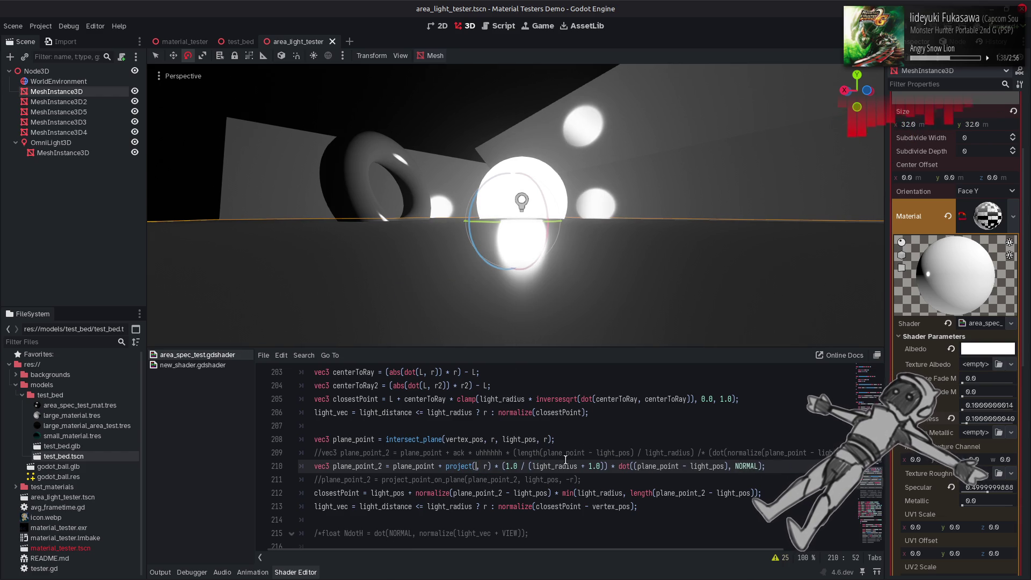
drag(515, 242, 387, 193)
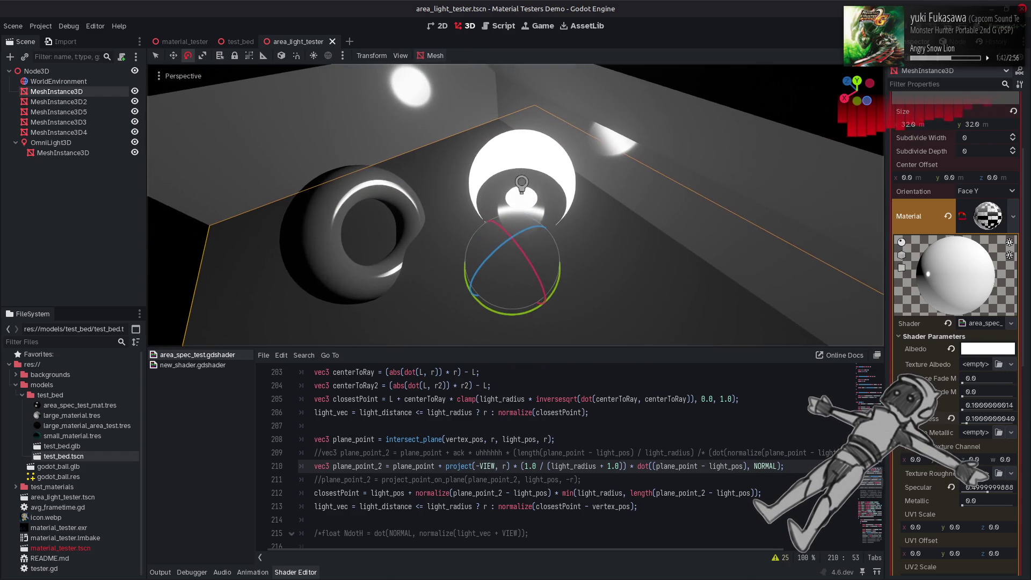
click(608, 427)
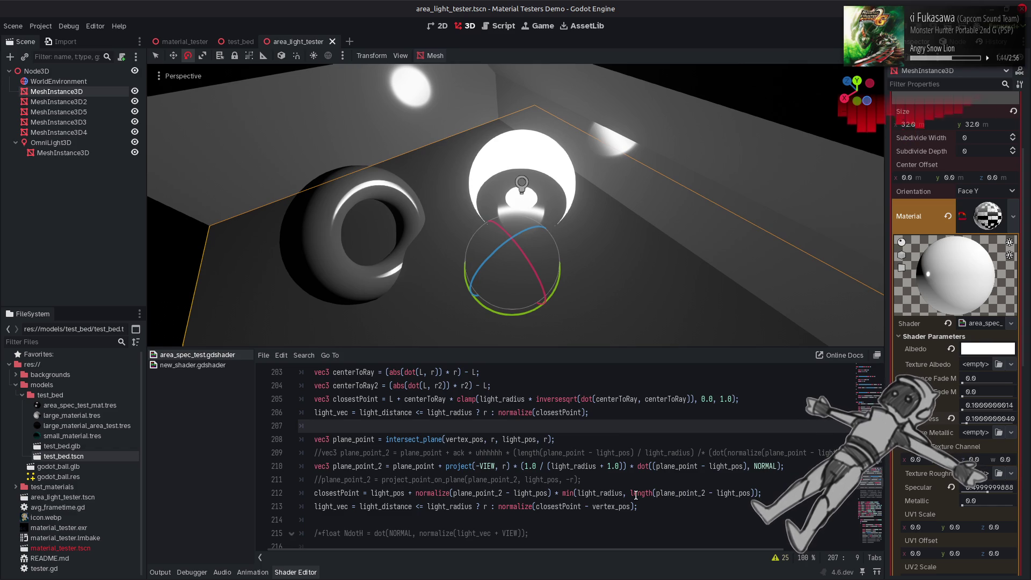
click(755, 493)
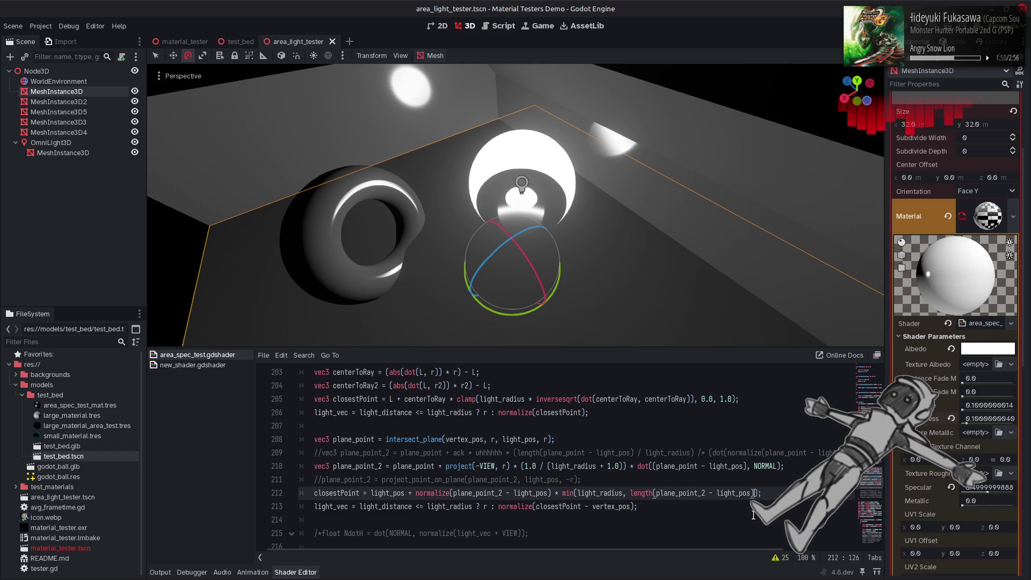
Complete the 999.0 factor in line 212's min expression and save
text(*999.0)
key(ctrl+s)
mouse_move(516, 242)
mouse_down()
mouse_move(516, 193)
mouse_move(643, 287)
mouse_up()
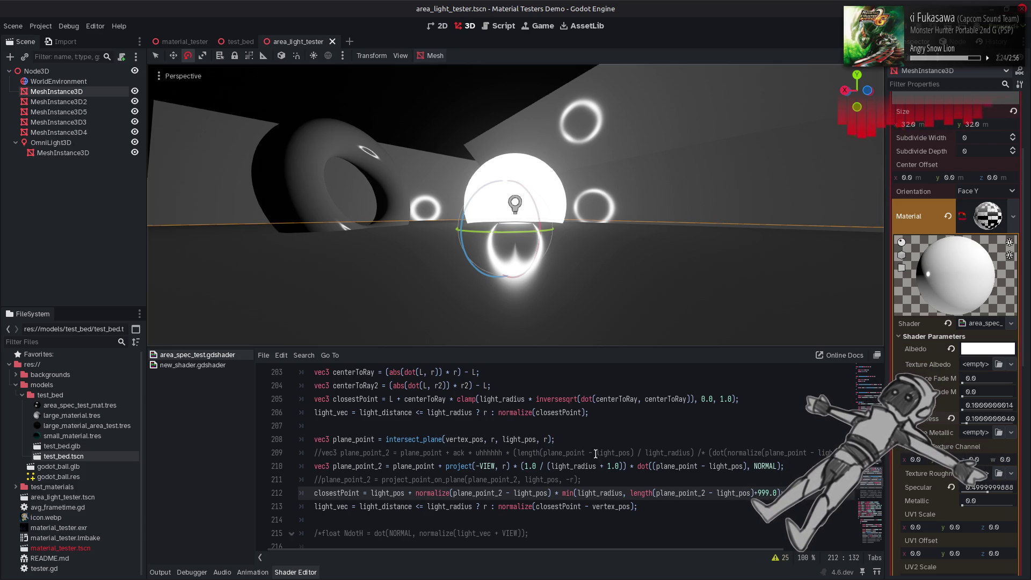
Try NORMAL instead of VIEW on line 210, then revert to VIEW and save
click(616, 454)
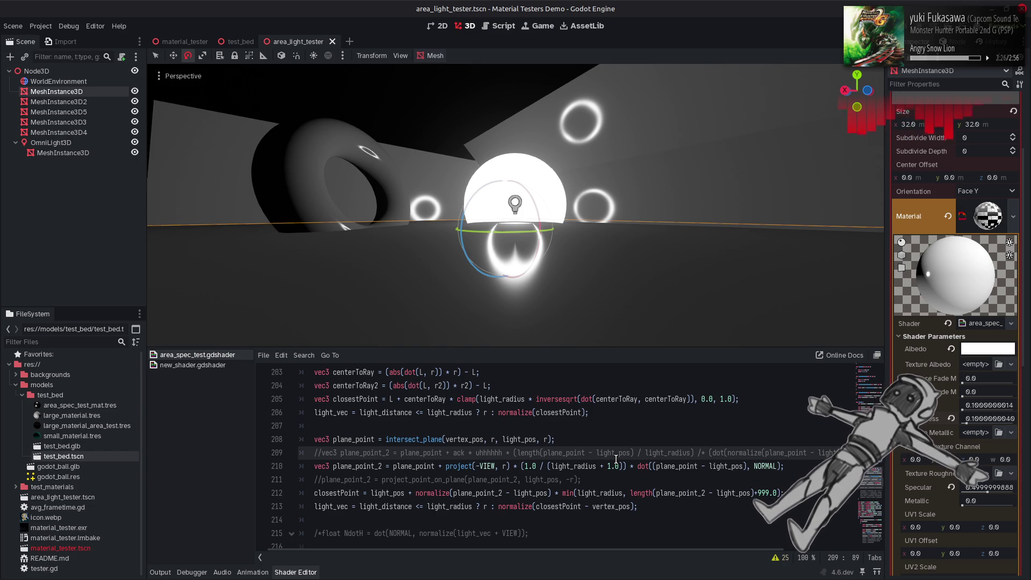
drag(537, 242, 595, 268)
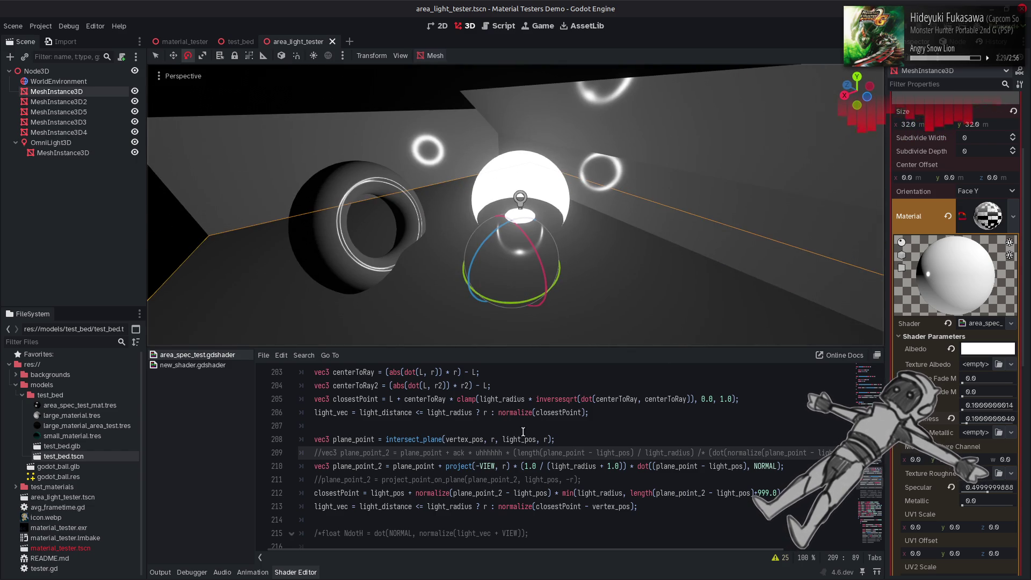
double_click(484, 466)
text(NORMAL)
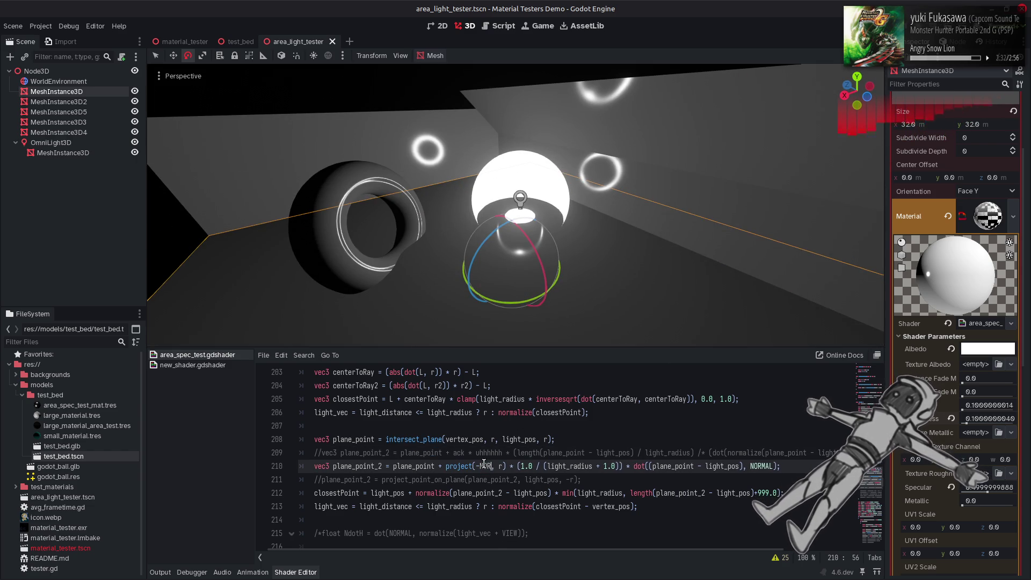
key(ctrl+s)
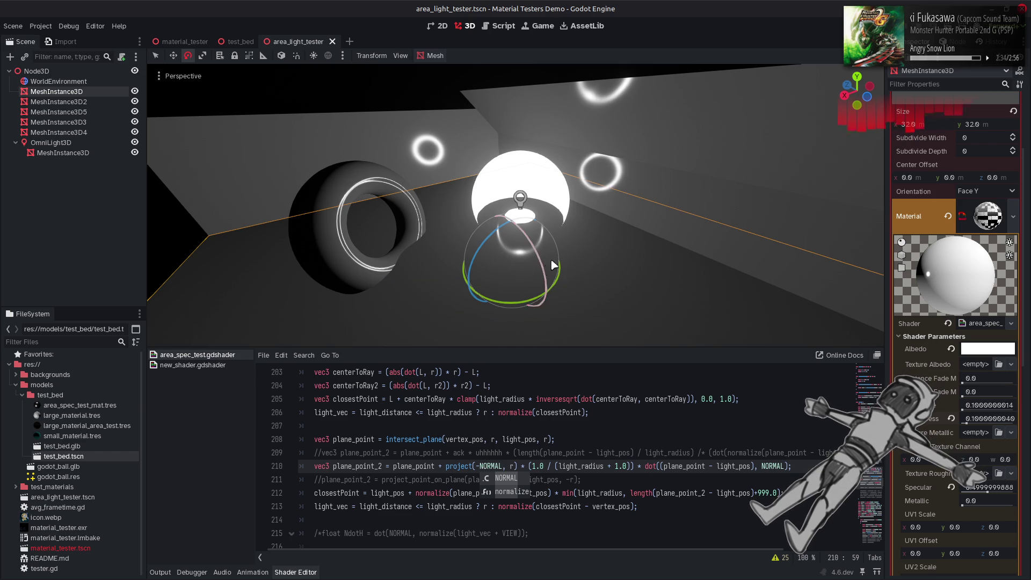
drag(484, 242, 499, 242)
key(ctrl+z)
key(ctrl+s)
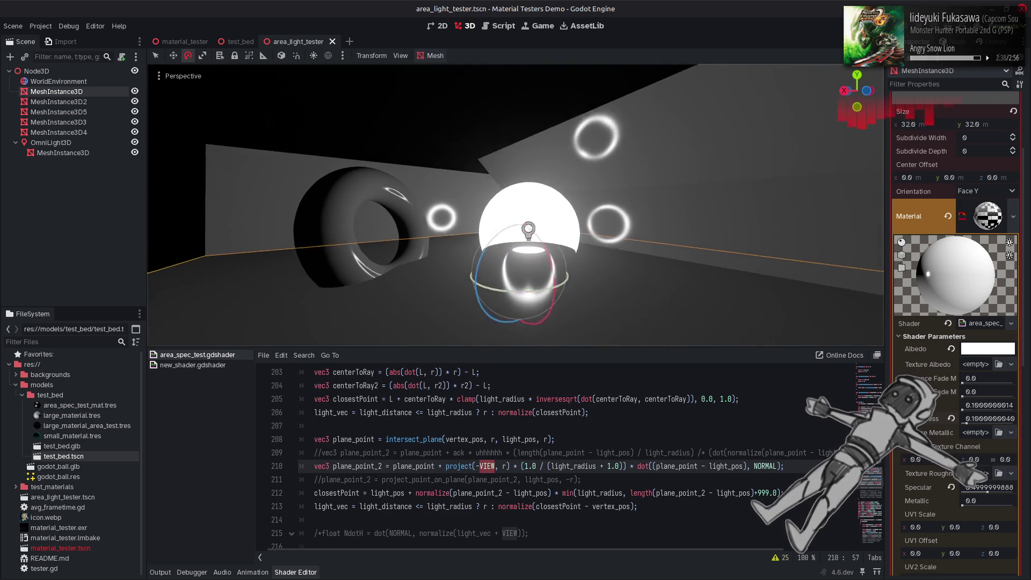
Compare NORMAL on line 210 once more, keep VIEW, and select line 212's 999.0
click(563, 450)
key(Down)
key(ctrl+s)
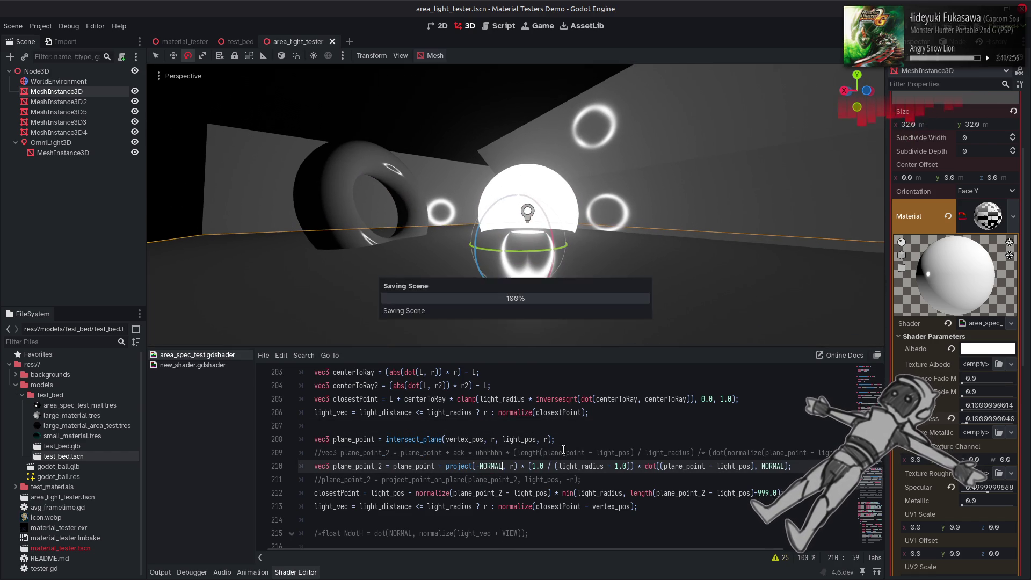
key(ctrl+Left)
key(ctrl+Left)
key(ctrl+Left)
text(NORMAL)
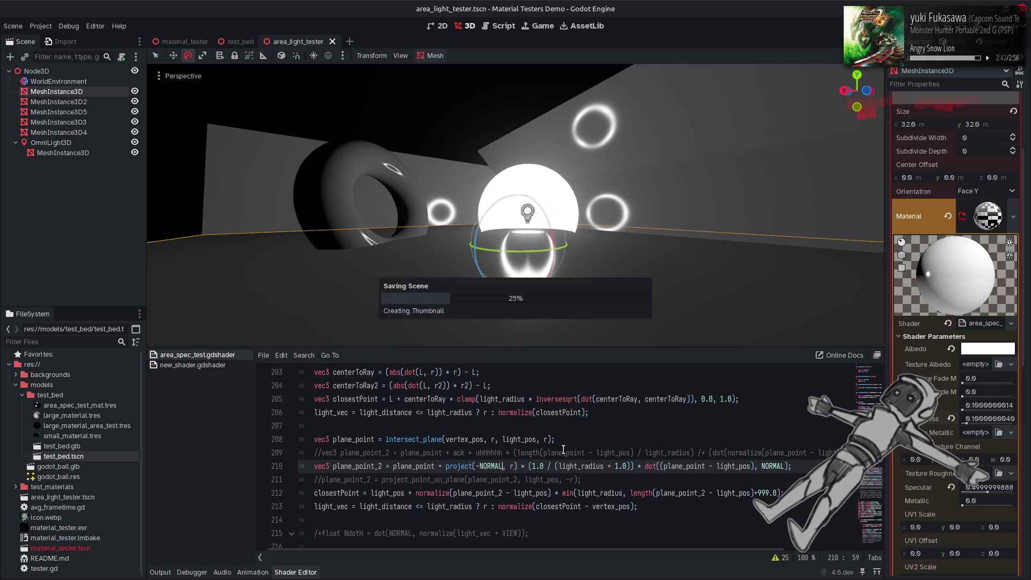
key(ctrl+z)
key(ctrl+s)
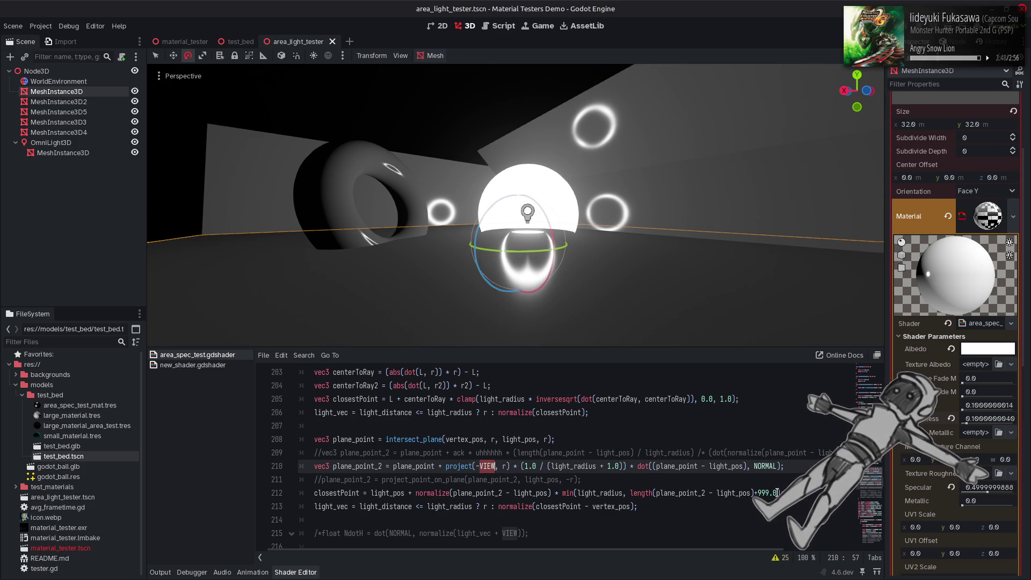
drag(777, 493, 757, 493)
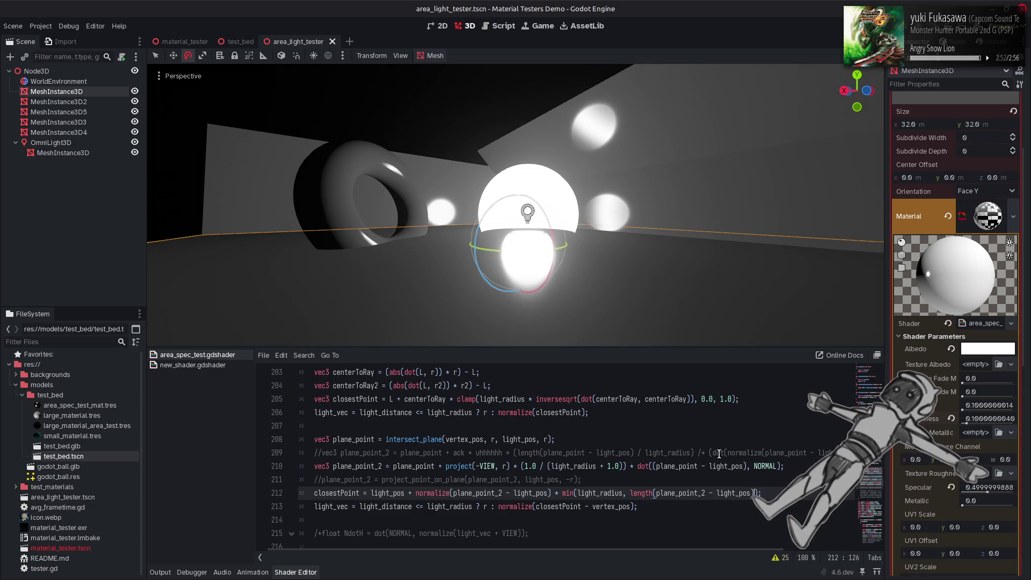
Test plane_point against plane_point_2 inside length() on line 212, keeping plane_point_2, and save
click(703, 493)
key(BackSpace)
key(BackSpace)
text(_2)
key(ctrl+s)
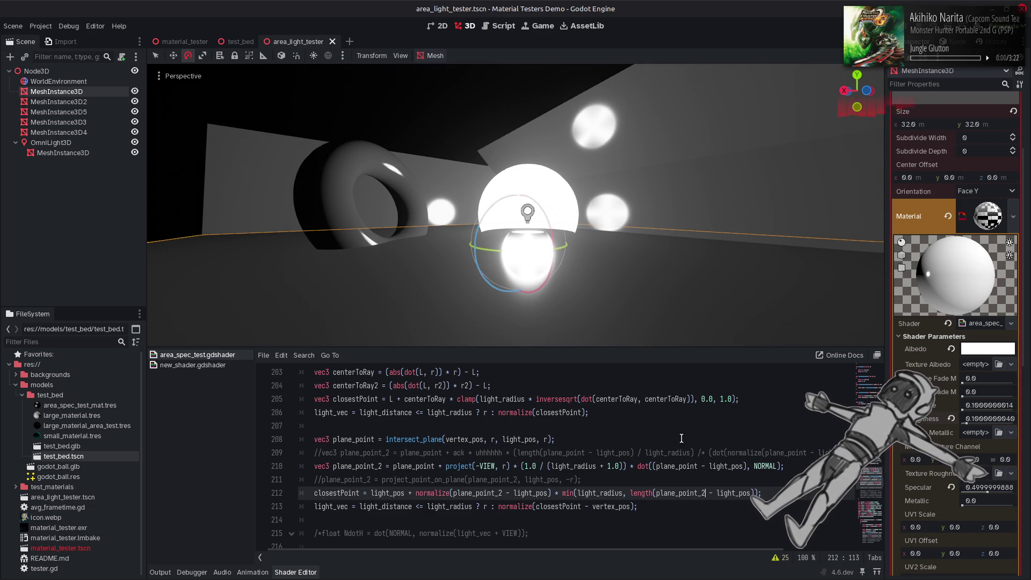
Orbit down onto the light and torus and lower Roughness to about 0.0099
drag(515, 215, 526, 274)
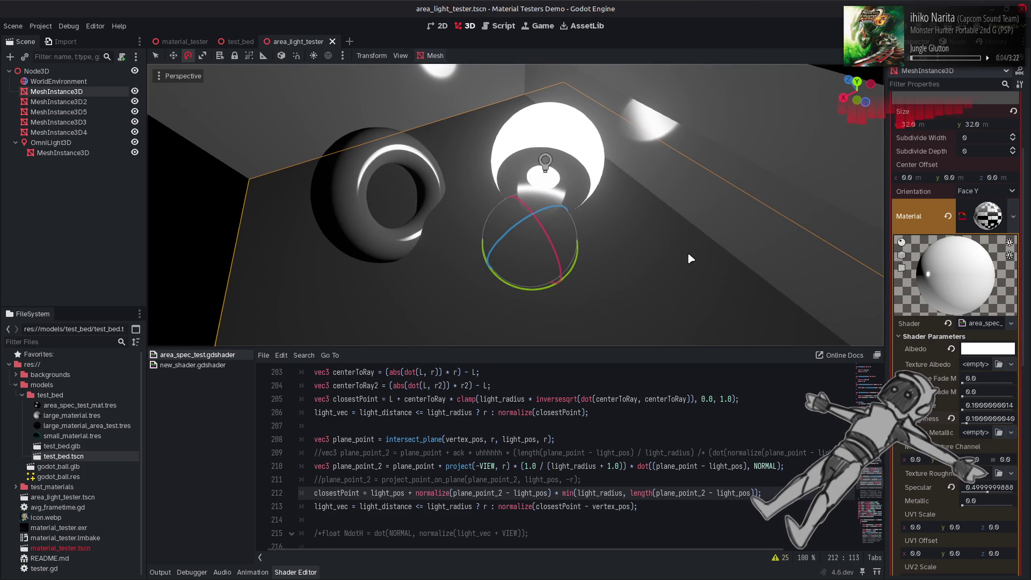
drag(967, 424, 1009, 424)
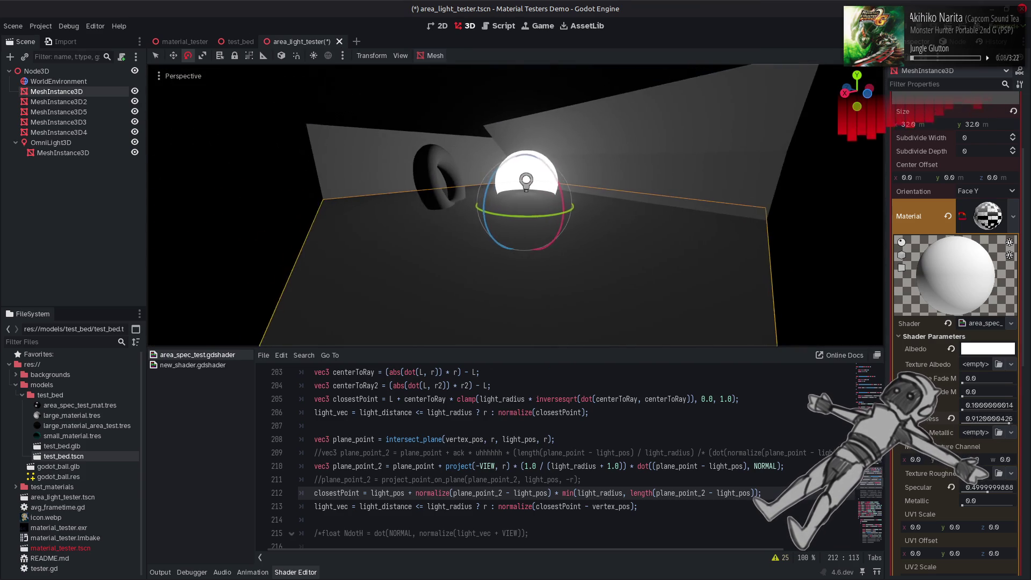
mouse_move(972, 423)
mouse_down()
mouse_move(961, 423)
mouse_move(983, 418)
mouse_up()
Test removing the _2 suffix on the second plane_point_2 on line 212, restore it, and save
click(596, 445)
key(Down)
key(Down)
key(Down)
key(BackSpace)
key(BackSpace)
text(_2)
key(ctrl+s)
Replace VIEW with NORMAL on line 210 so it projects along -NORMAL, and save
double_click(487, 466)
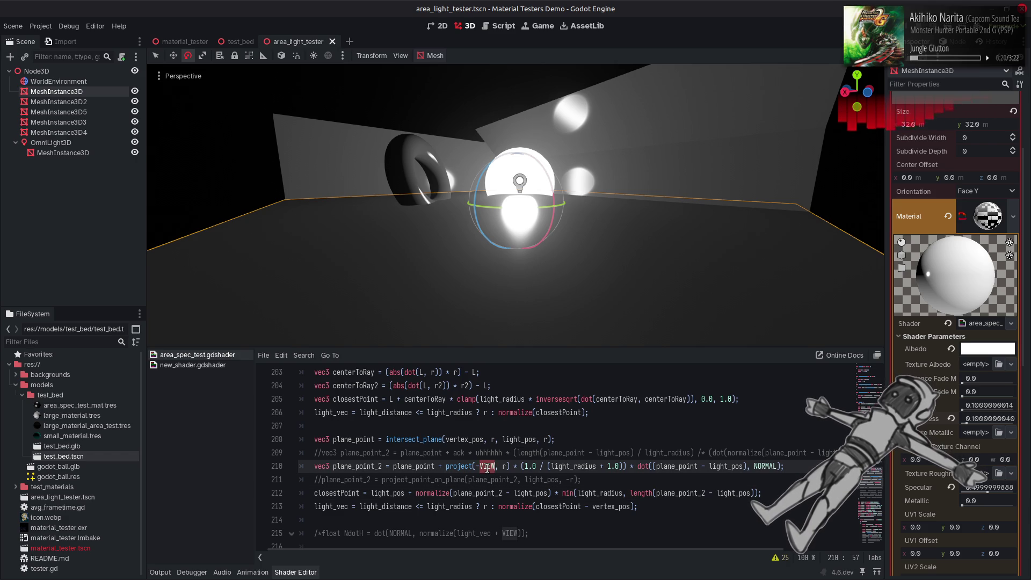
text(NORMAL)
key(ctrl+s)
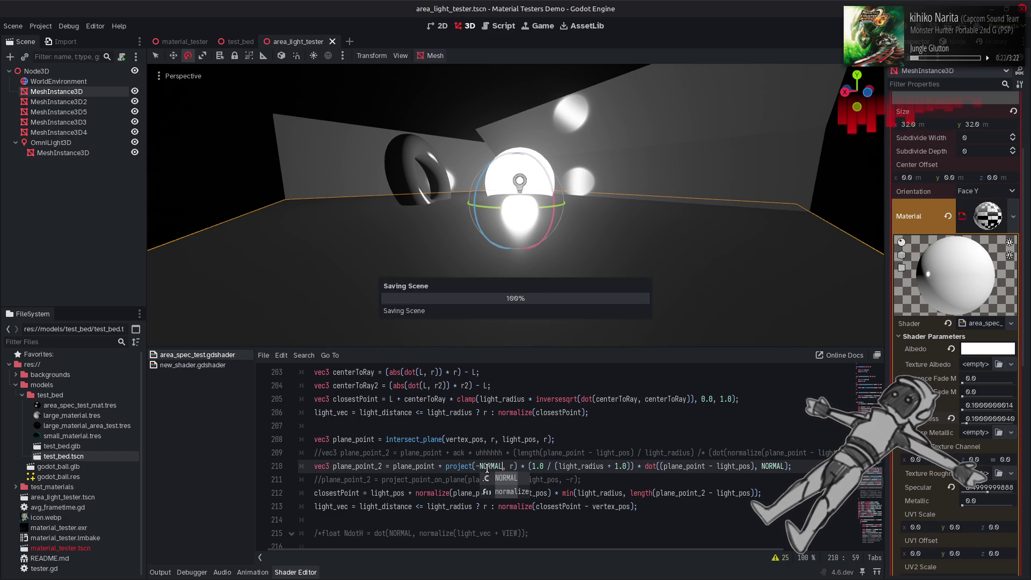
click(537, 426)
key(ctrl+z)
key(ctrl+shift+z)
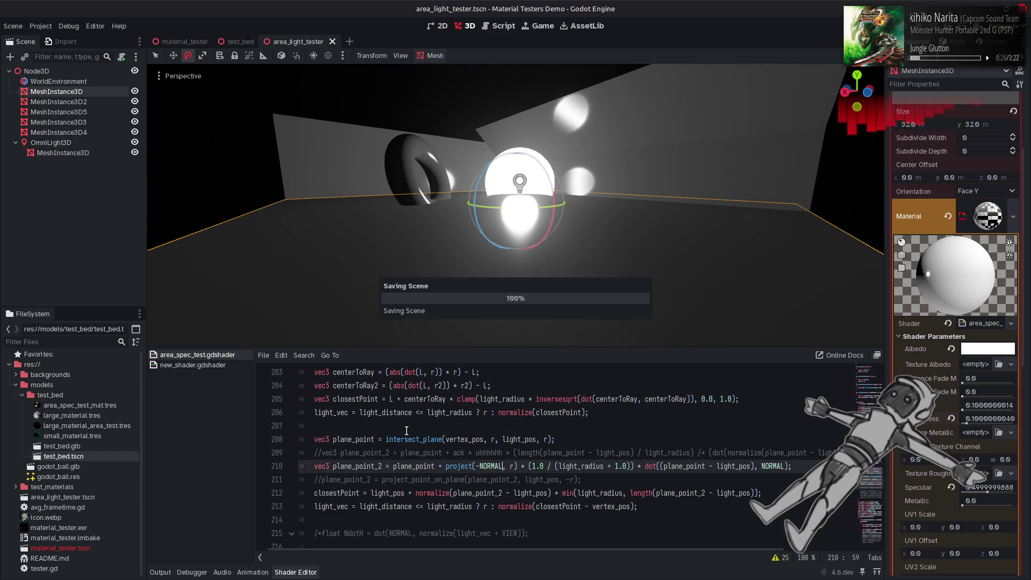
scroll(376, 429, up, 14)
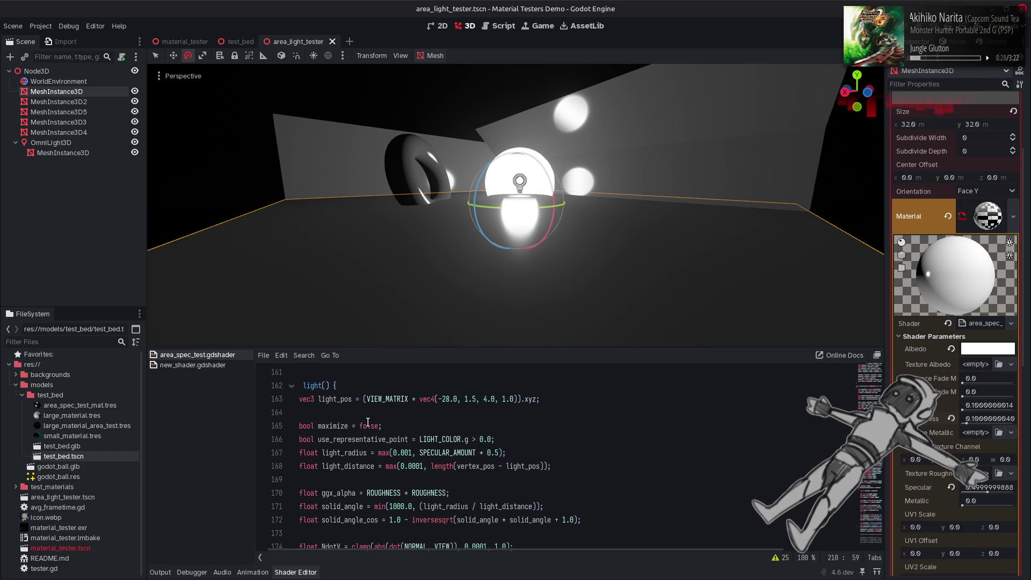
double_click(368, 425)
text(true)
key(Right)
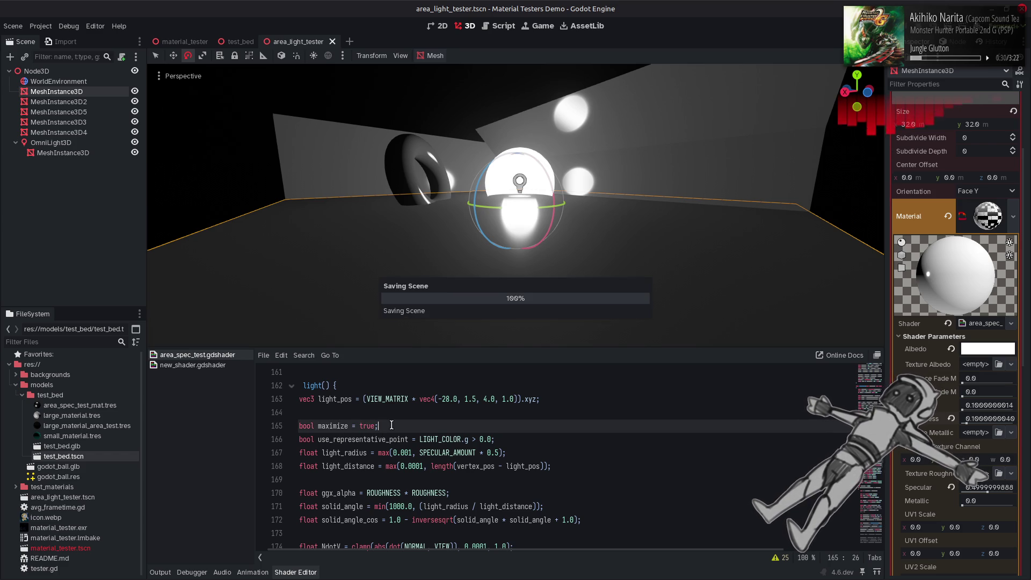
key(ctrl+z)
key(ctrl+s)
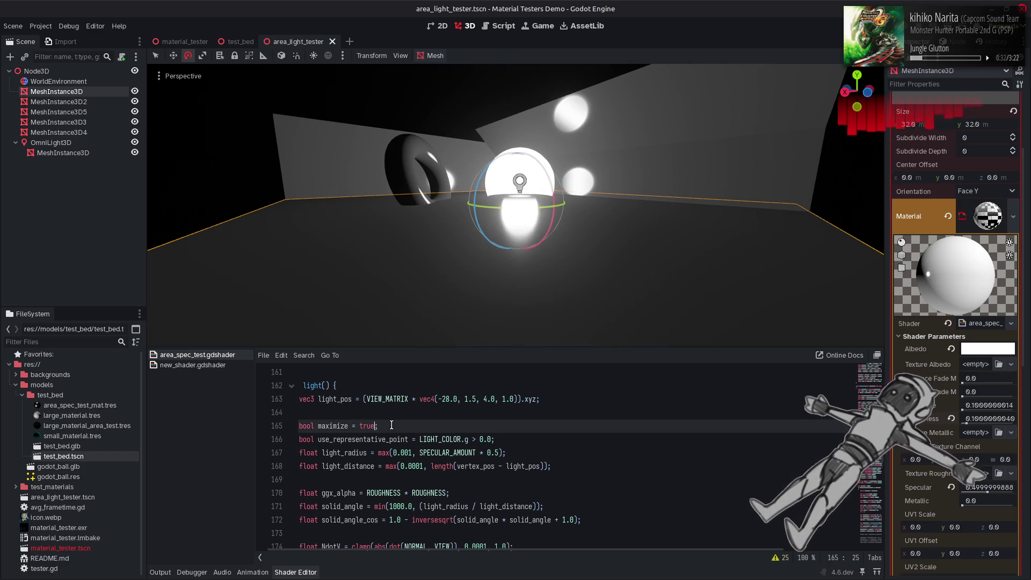
key(ctrl+shift+z)
key(ctrl+z)
key(ctrl+shift+z)
key(ctrl+z)
key(ctrl+s)
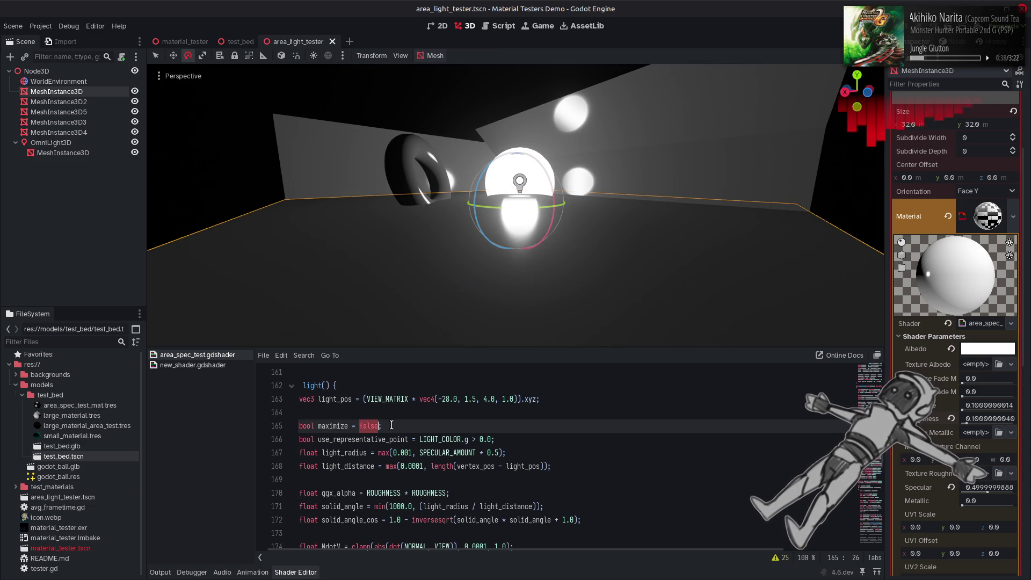
key(ctrl+z)
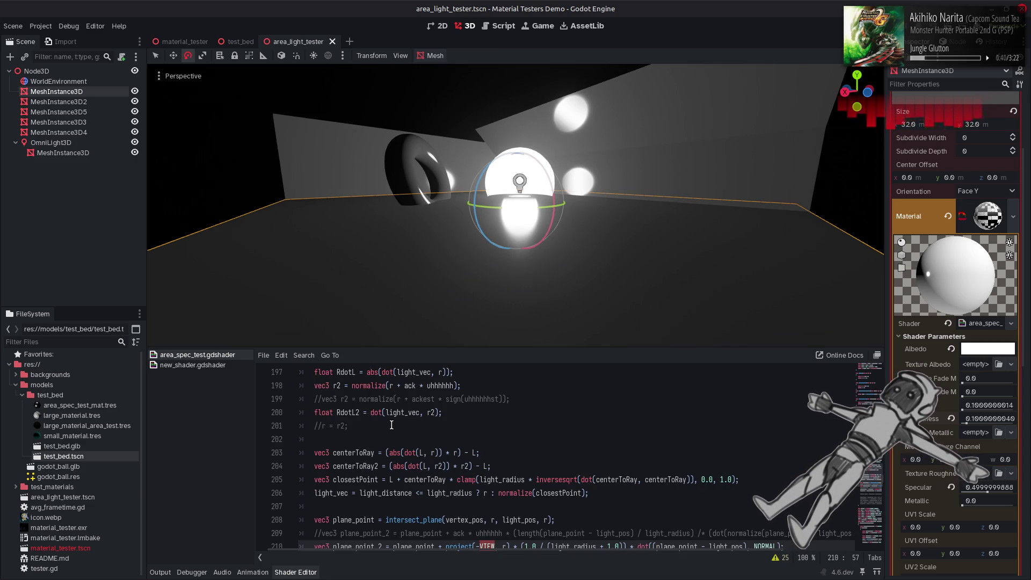
key(ctrl+shift+z)
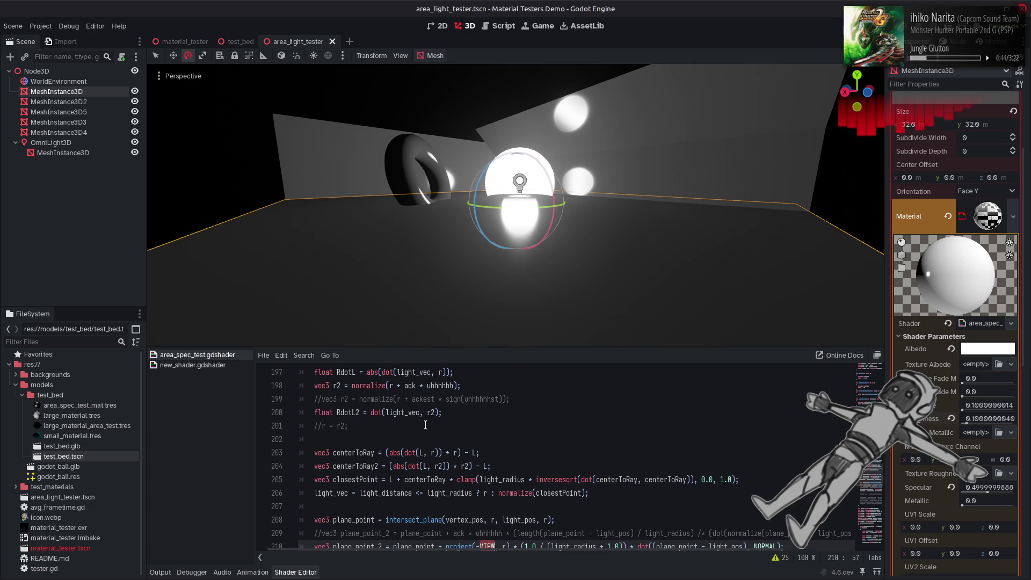
key(ctrl+z)
key(ctrl+s)
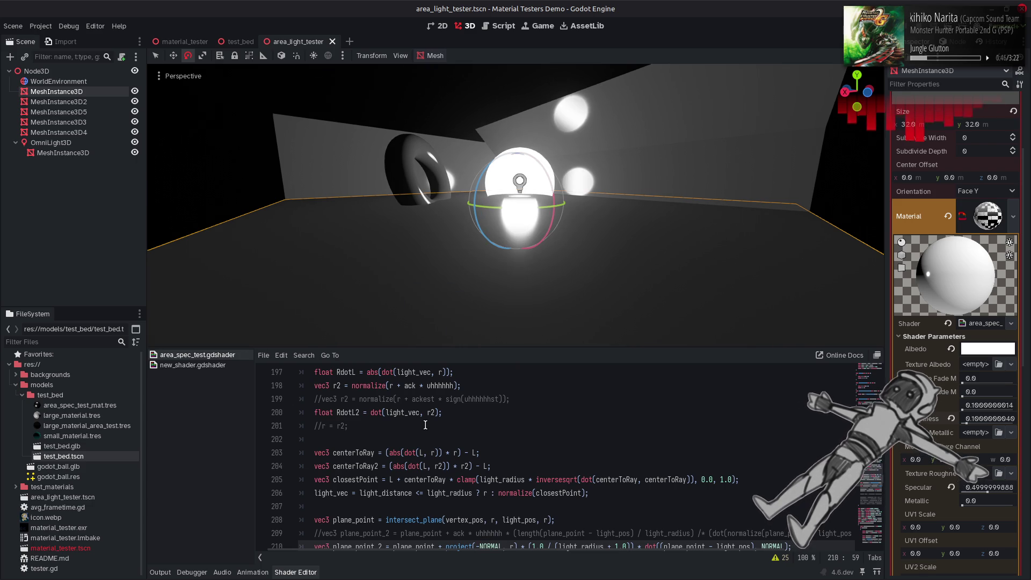
scroll(584, 436, down, 3)
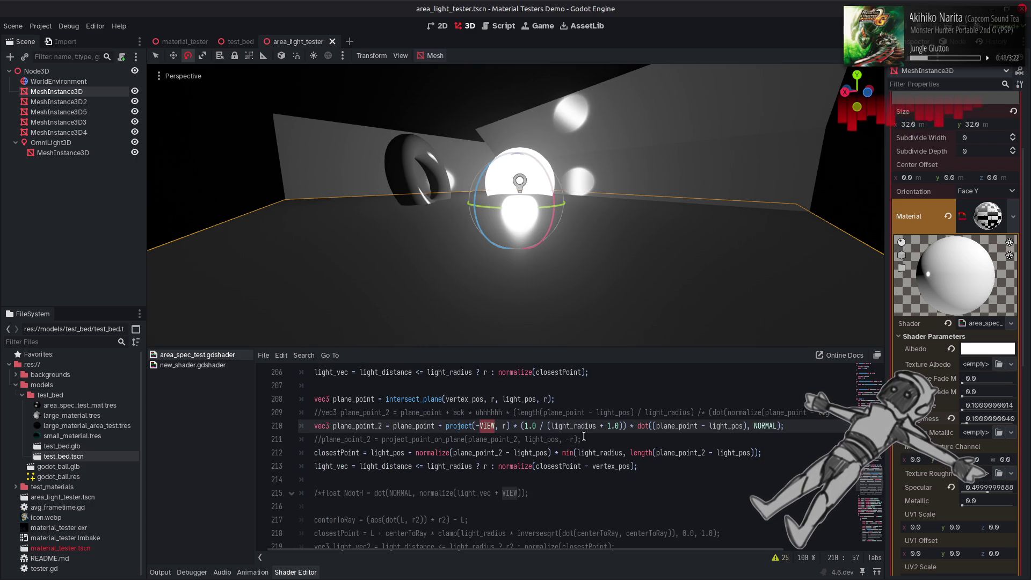
key(ctrl+shift+z)
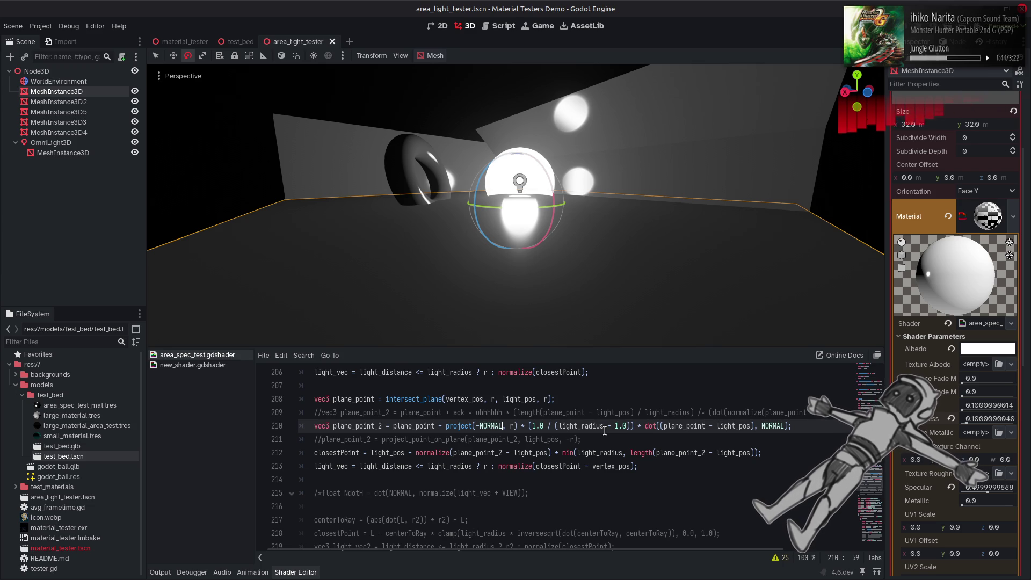
double_click(424, 400)
key(ctrl+f)
click(736, 559)
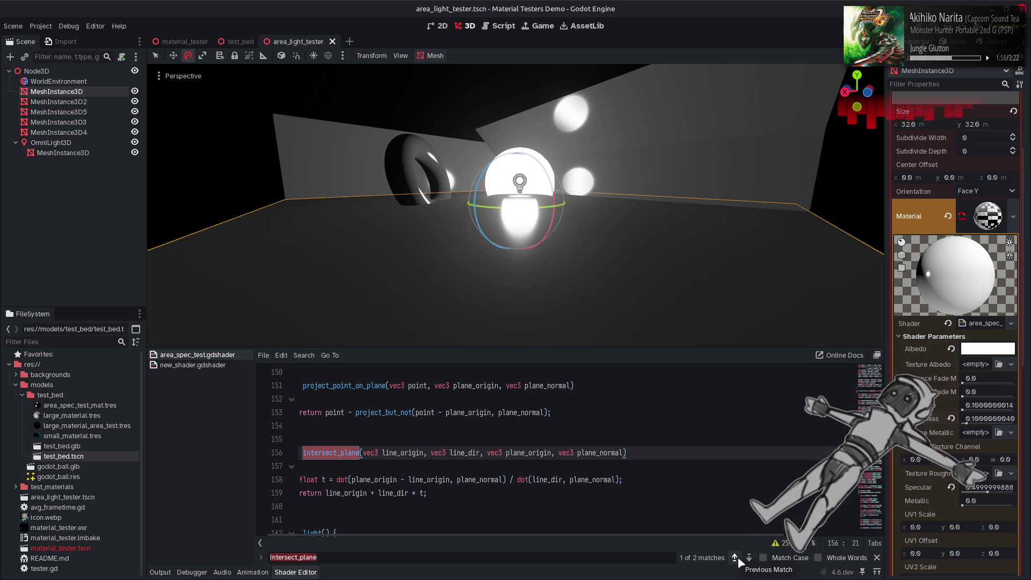
click(749, 559)
key(Escape)
click(752, 448)
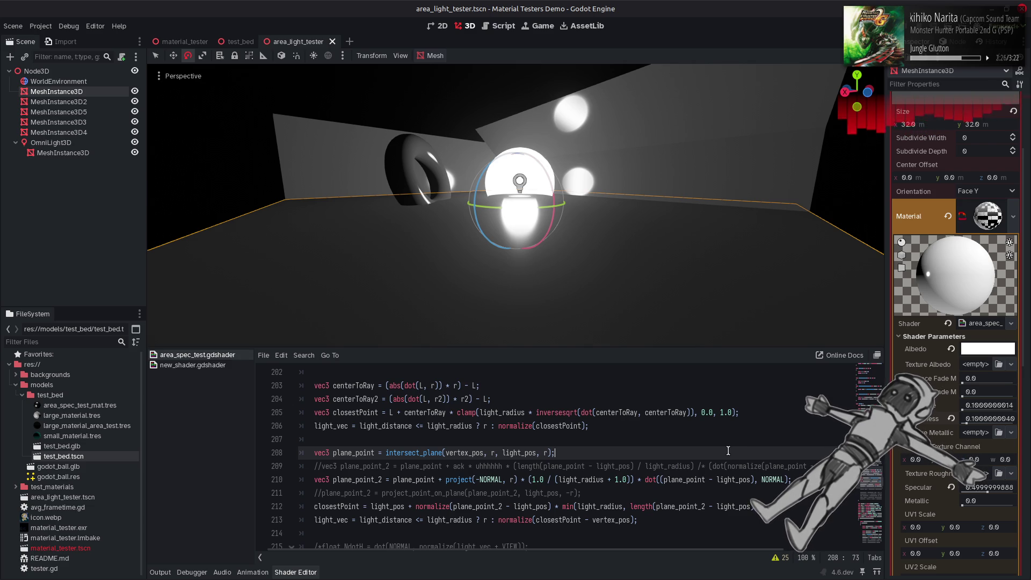
Close the light_radius term on line 212 with a parenthesis, change '/' to '*', and recompile
double_click(608, 505)
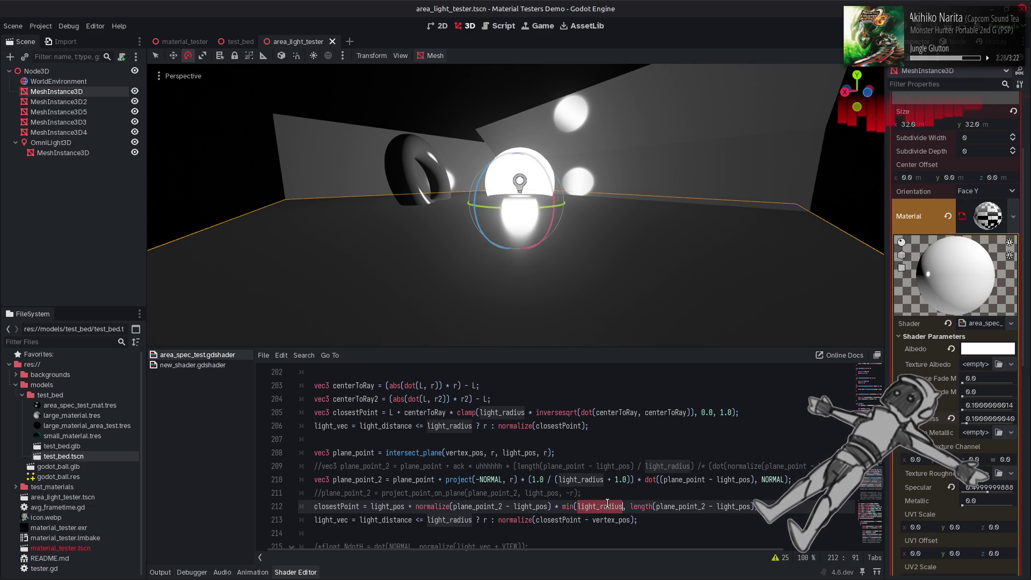
click(758, 506)
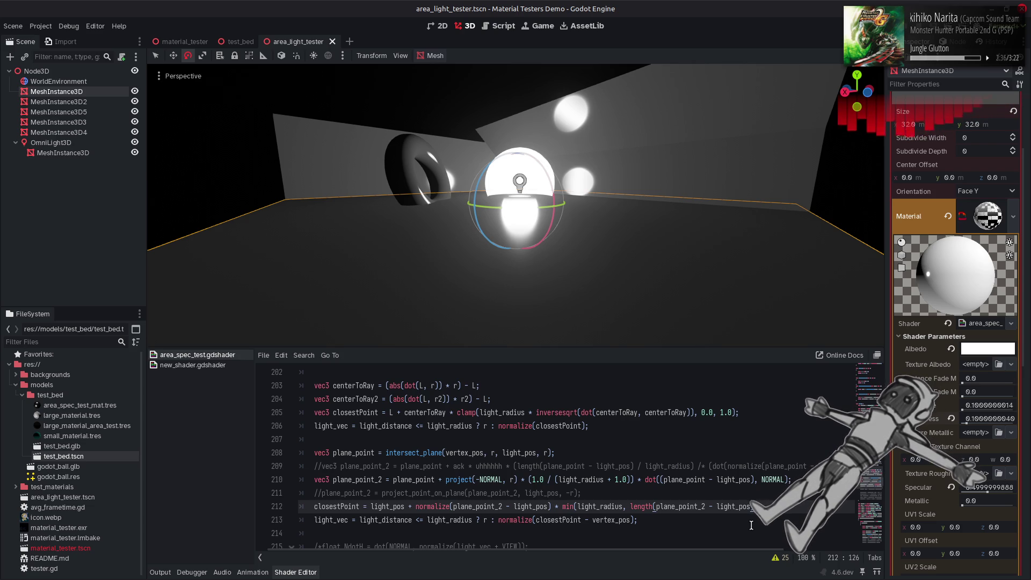
text() - light_radius)
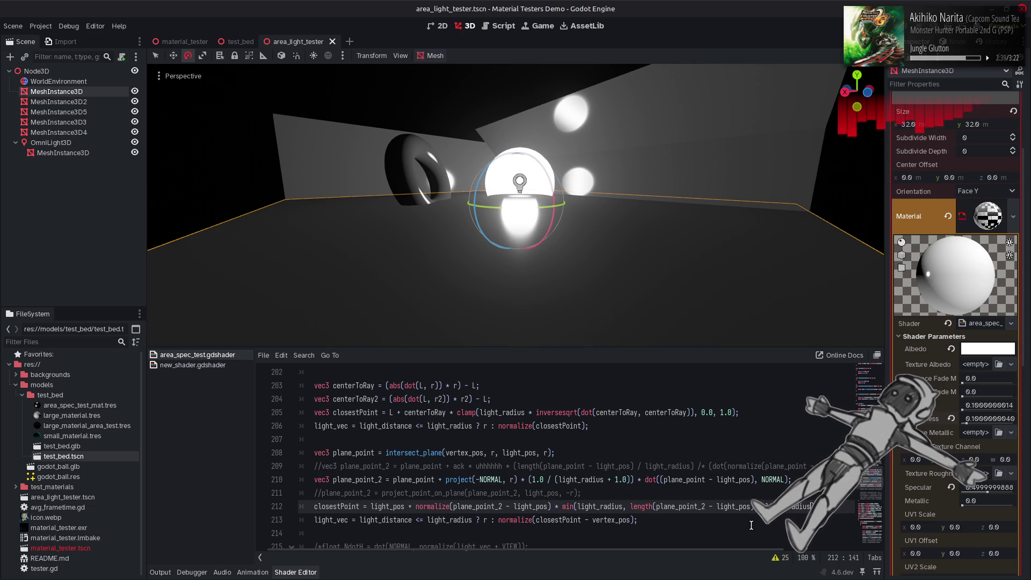
key(ctrl+s)
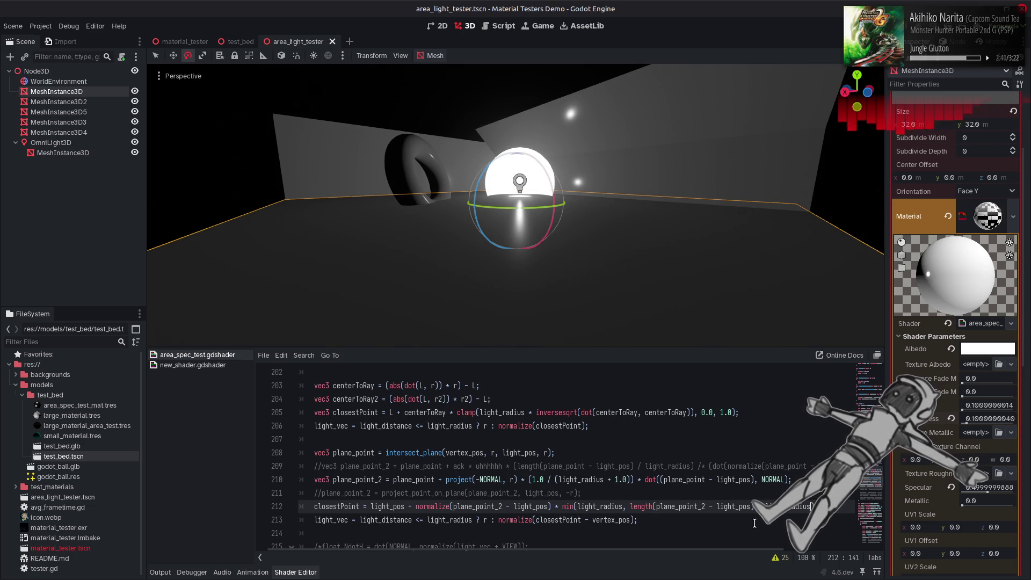
double_click(761, 506)
text(*)
key(ctrl+s)
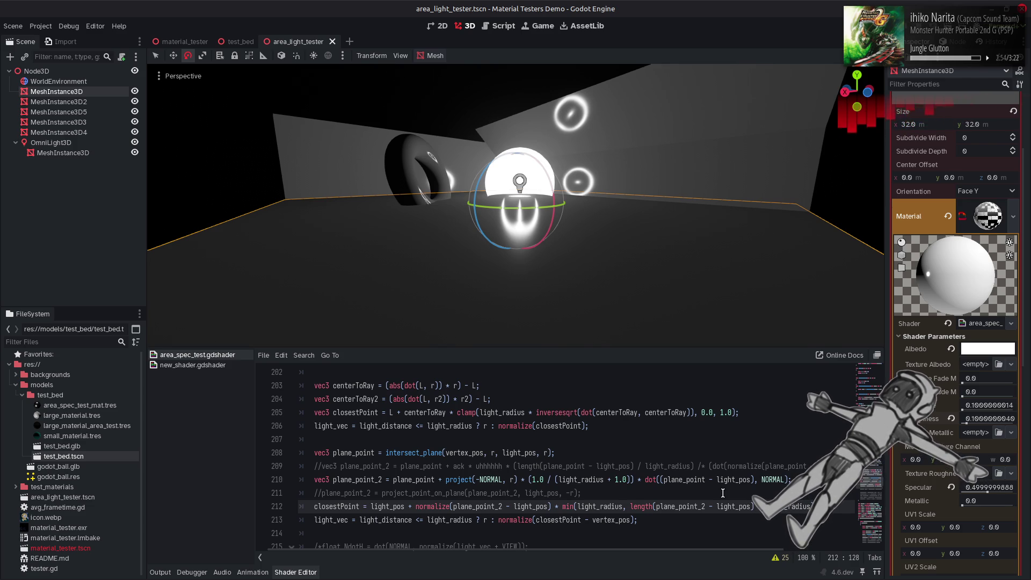
click(711, 471)
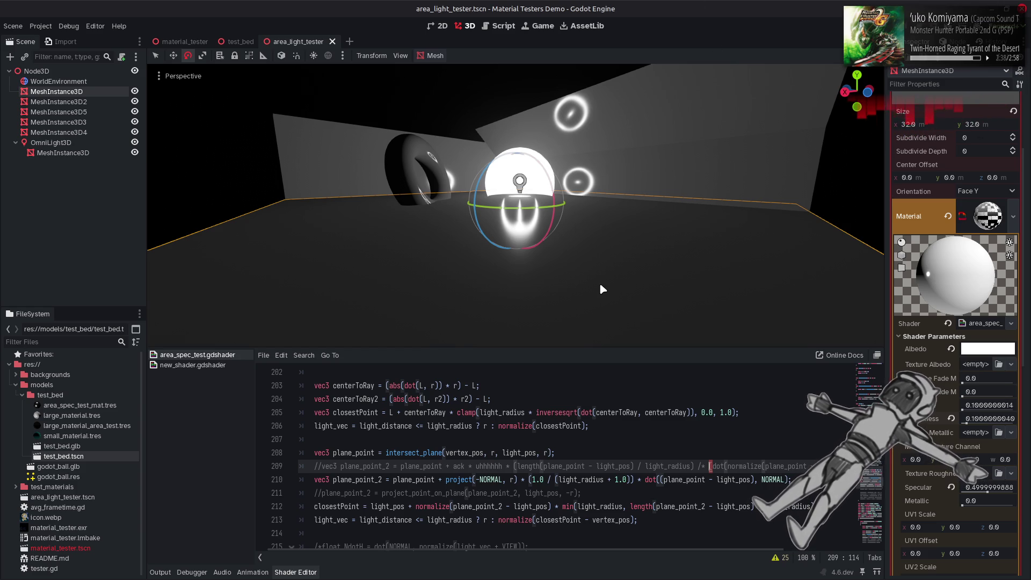
Tweak the closestPoint calculation on line 212, recompiling repeatedly to compare the highlights
click(618, 454)
key(Down)
key(Down)
key(Down)
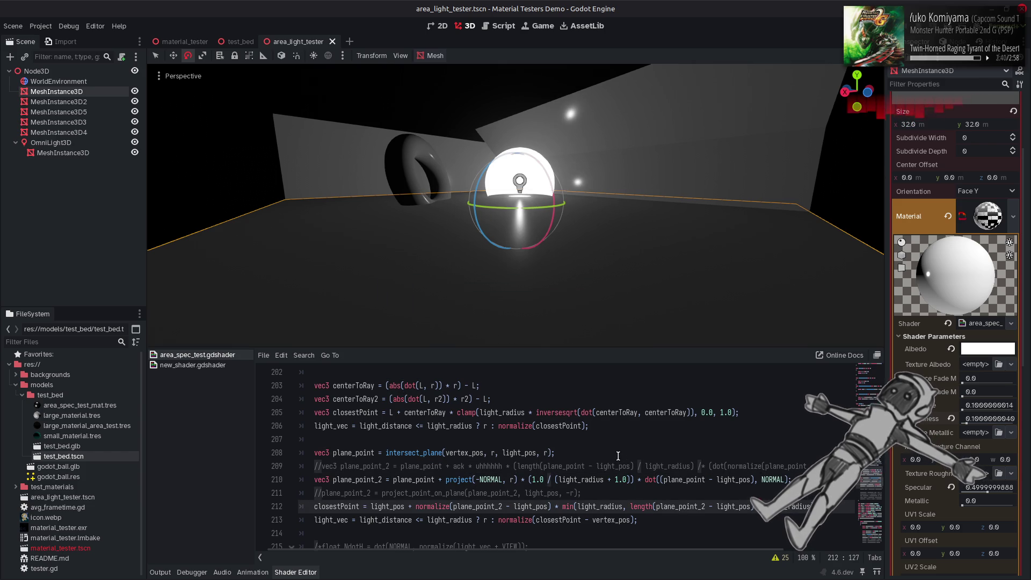
key(ctrl+s)
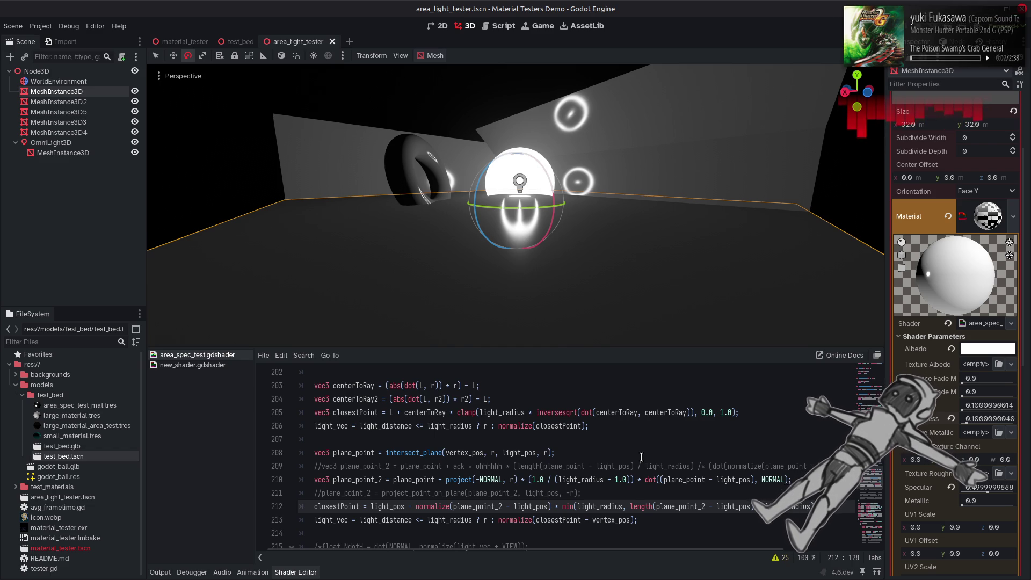
key(ctrl+s)
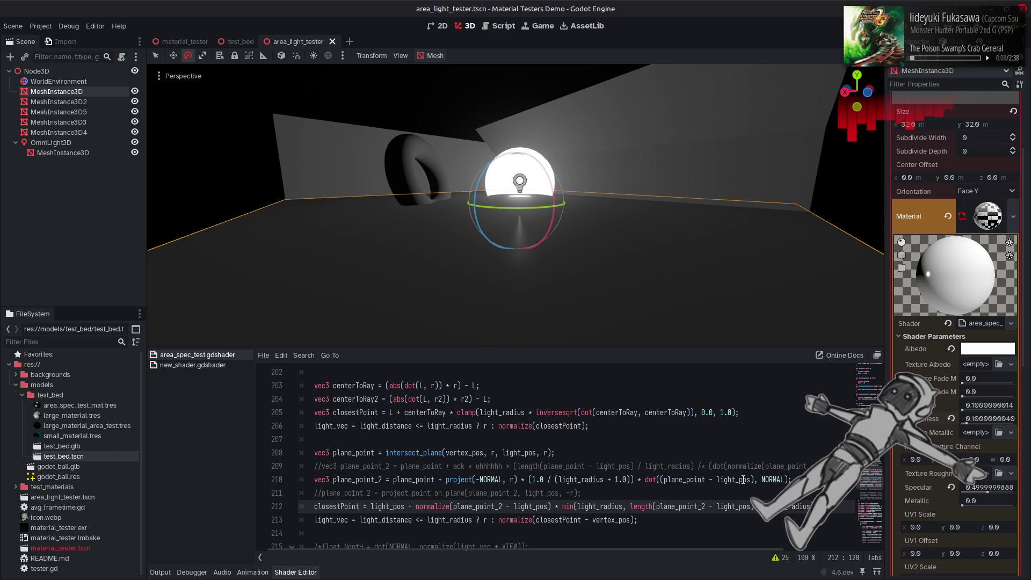
key(ctrl+s)
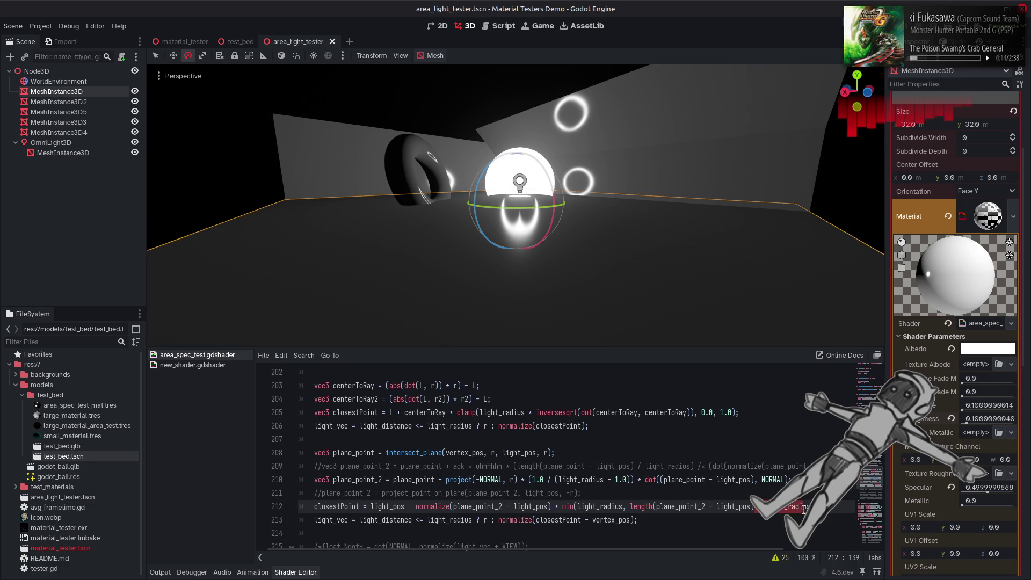
Change length to length2 on line 212 and recompile
key(BackSpace)
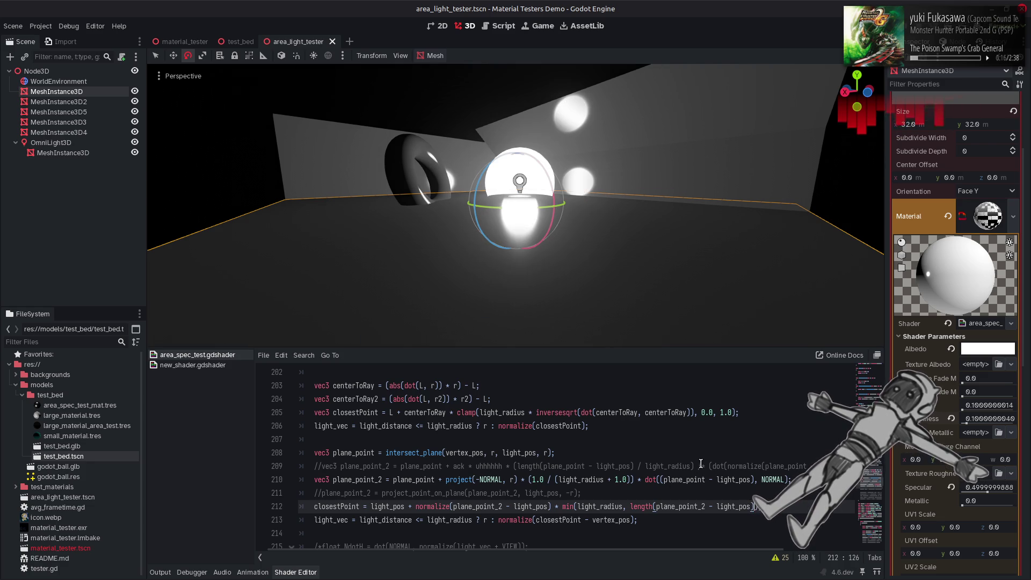
click(654, 506)
text(2)
key(ctrl+s)
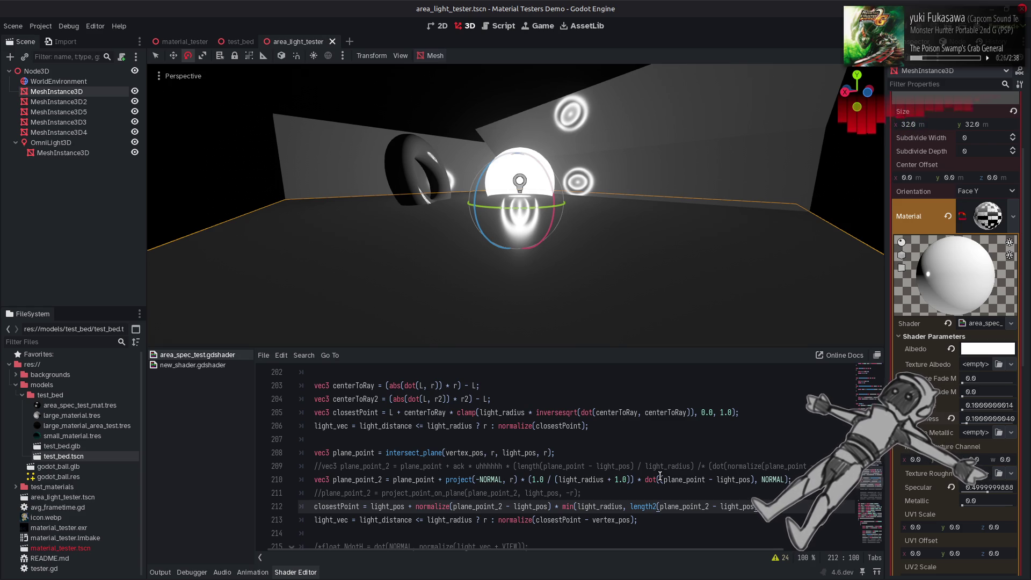
Revert length2 to length on line 212 and try wrapping it in sqrt(, recompiling
key(BackSpace)
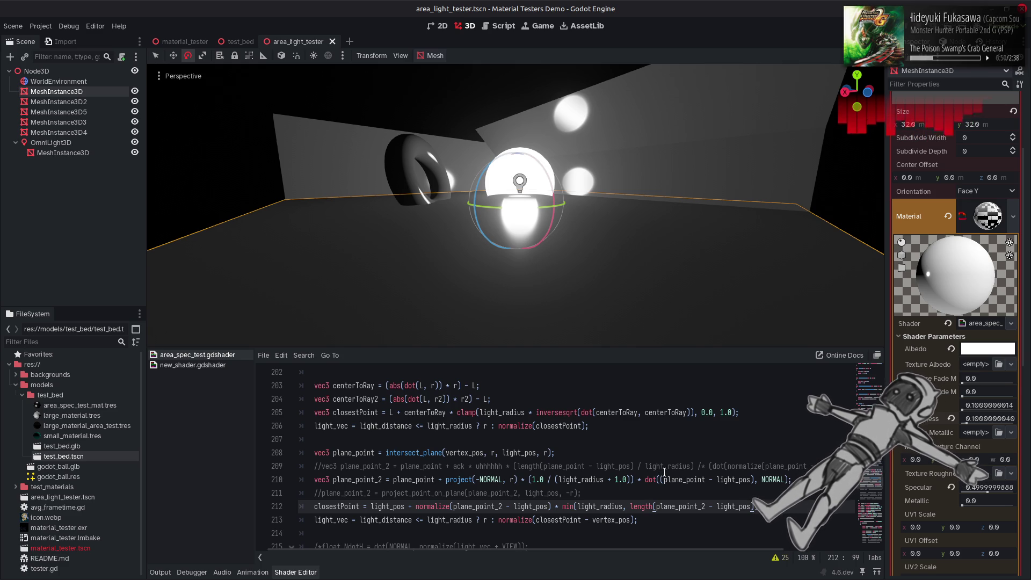
click(630, 505)
text(sqrt)
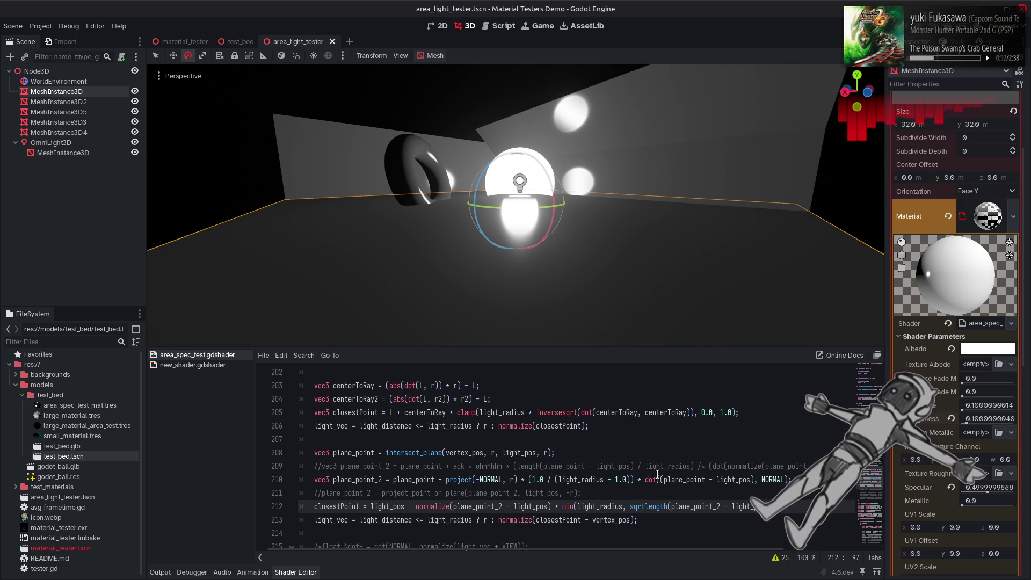
text(()
key(End)
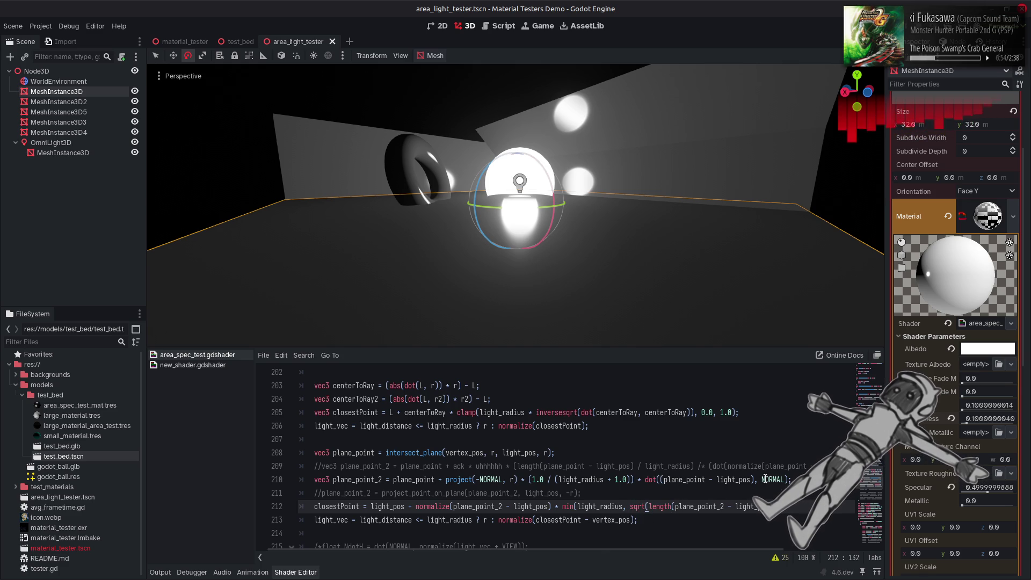
key(ctrl+s)
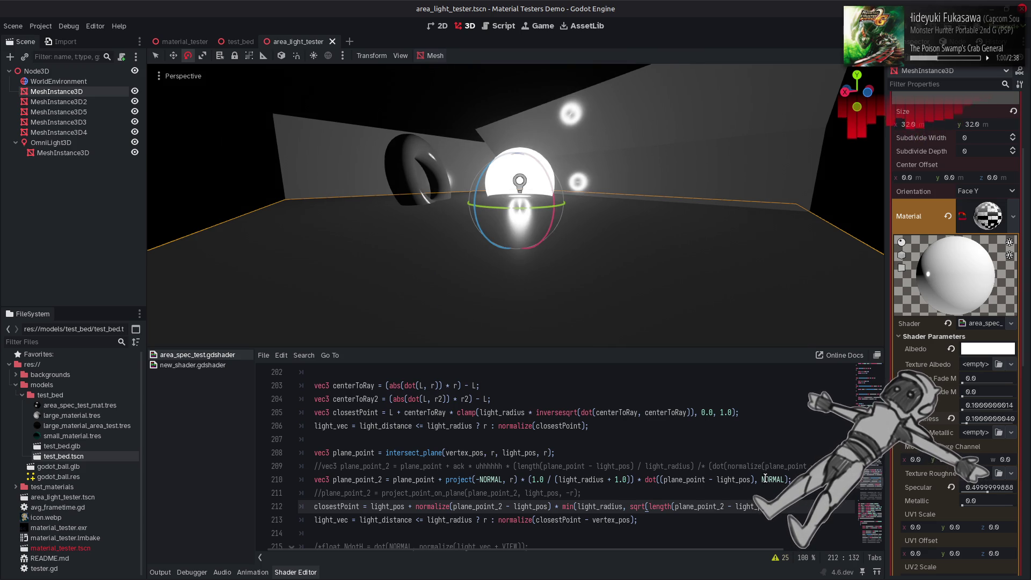
Remove the sqrt( wrapper from line 212 and save
click(753, 452)
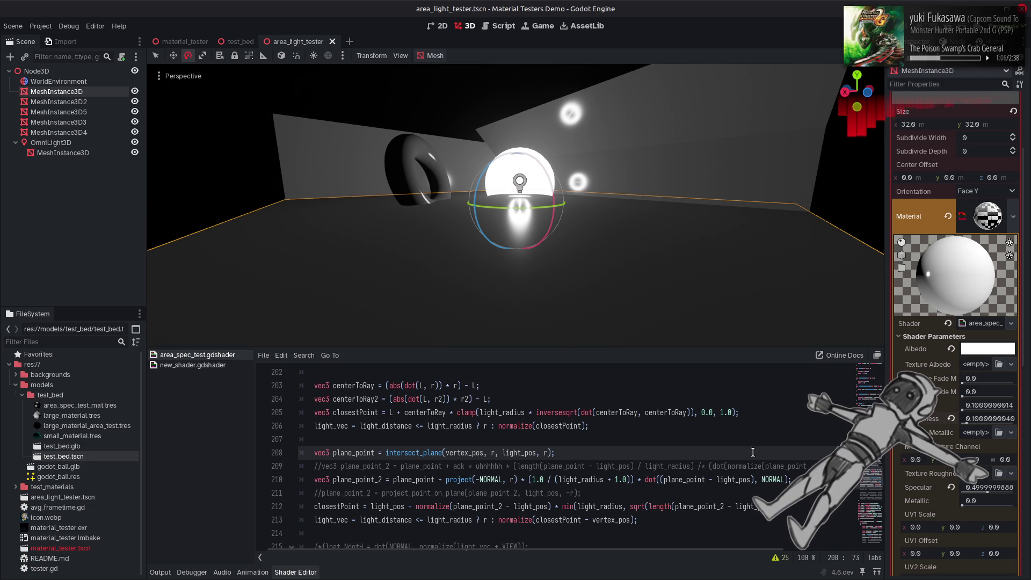
key(ctrl+z)
key(ctrl+z)
key(ctrl+s)
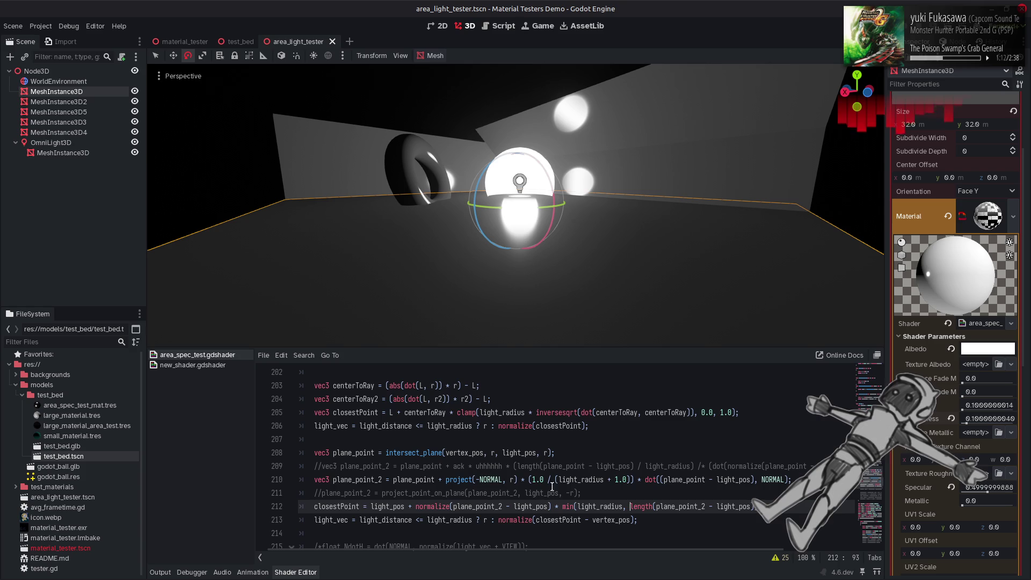
On line 210, swap NORMAL for VIEW, trial LIGHT without the minus, then revert to -VIEW
double_click(491, 479)
text(VIEW)
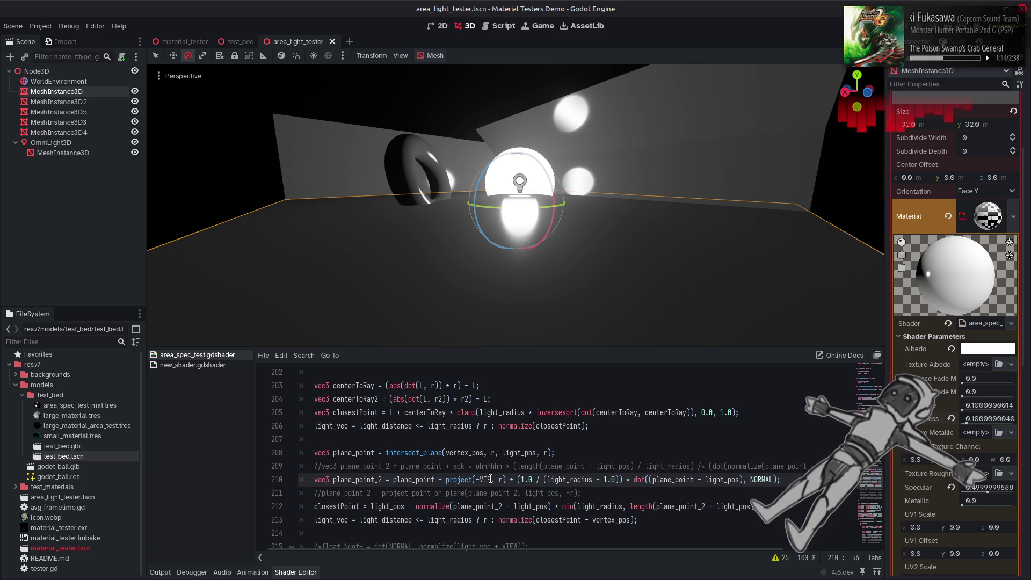
double_click(490, 479)
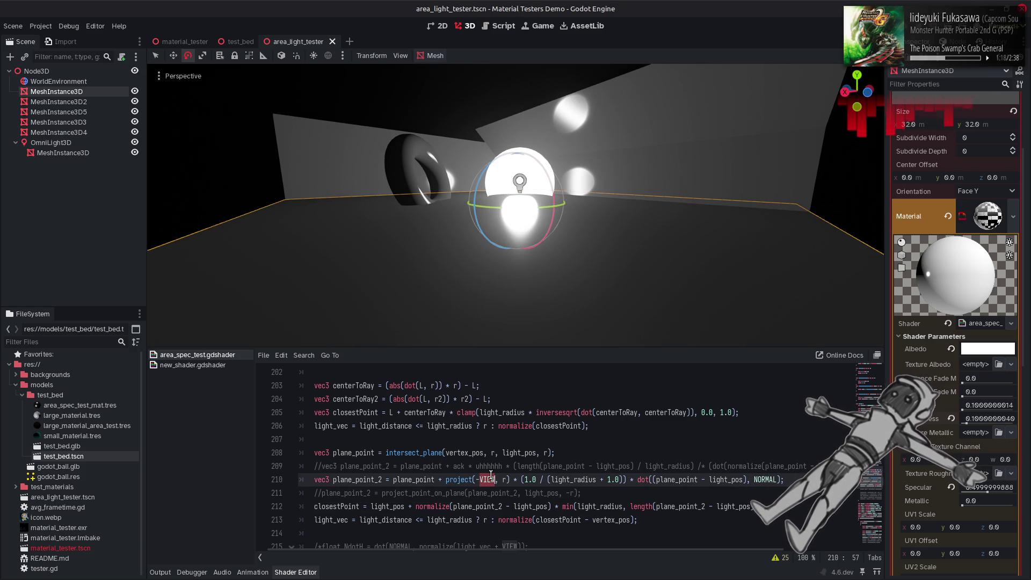
text(LIGHT)
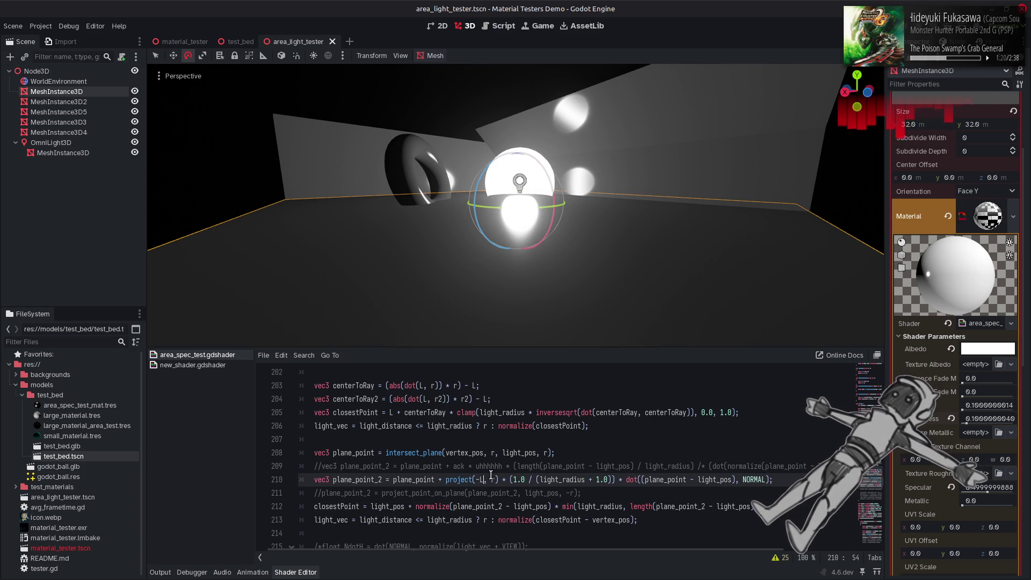
key(Left)
key(Left)
key(Left)
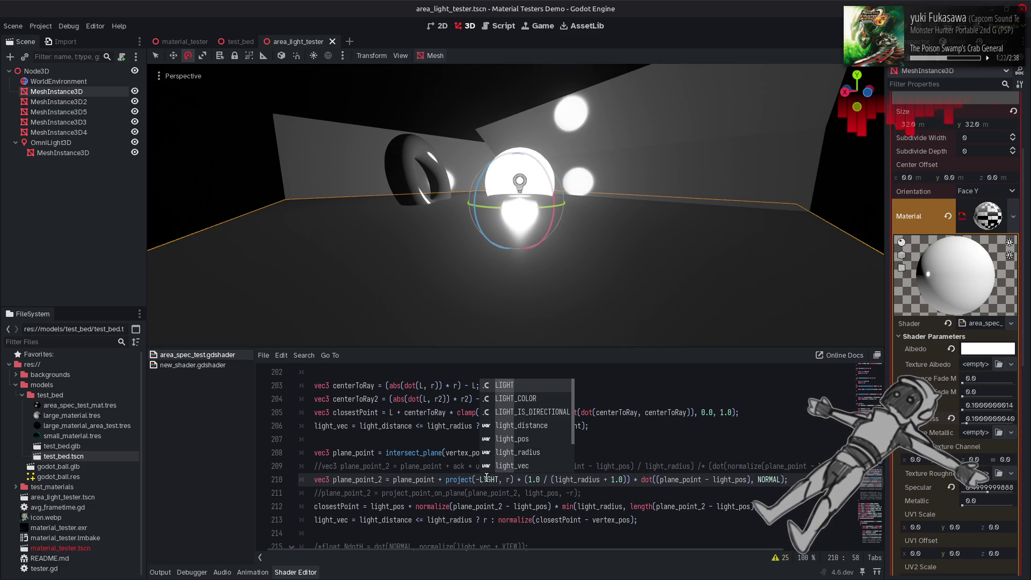
key(BackSpace)
key(ctrl+s)
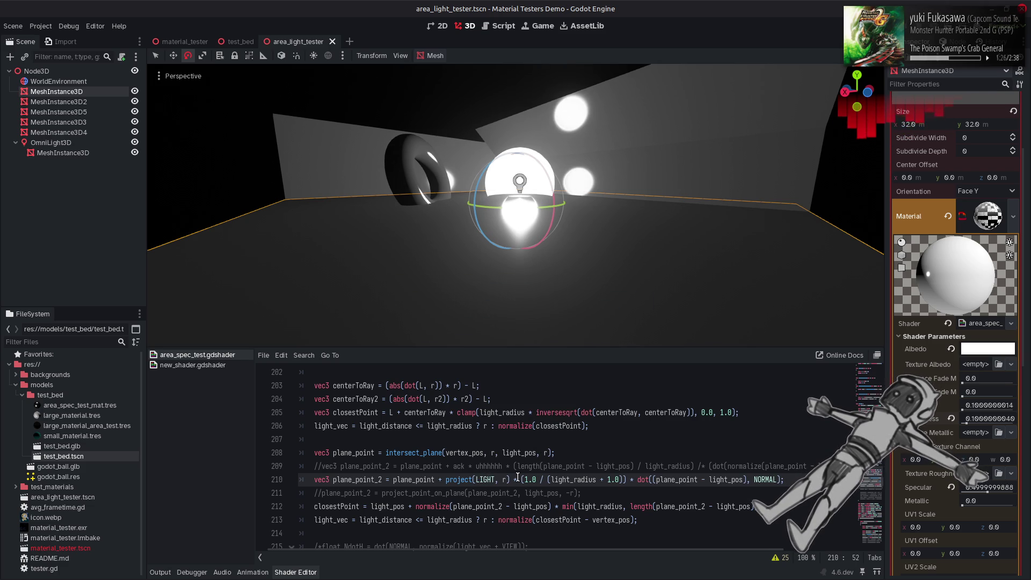
key(ctrl+z)
key(ctrl+z)
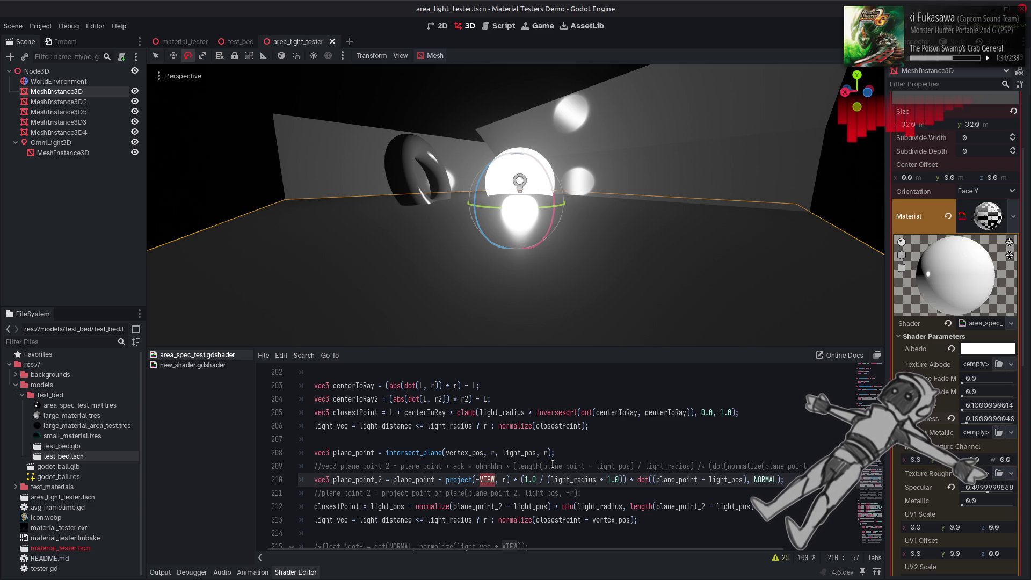
scroll(553, 464, down, 1)
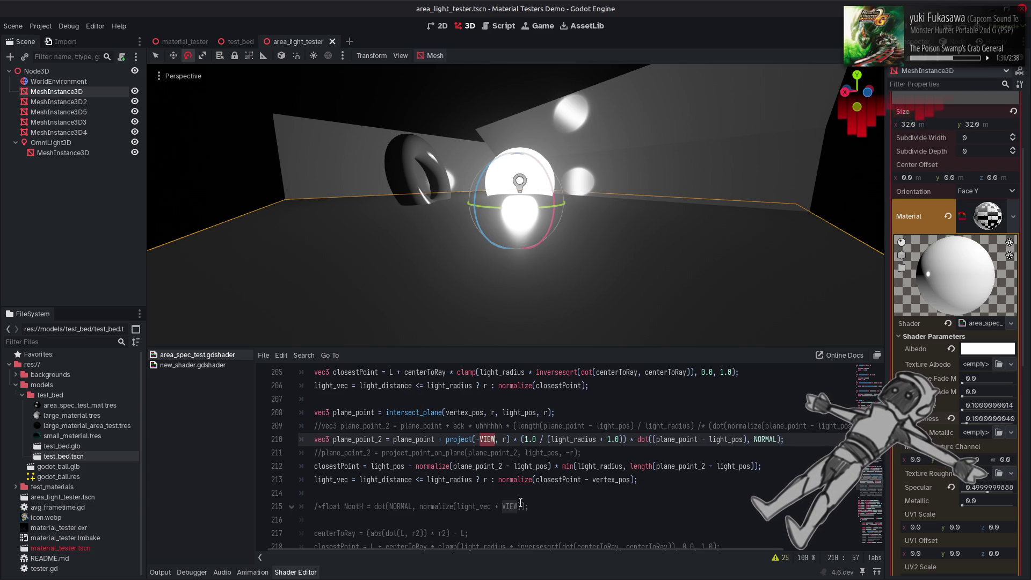
Replace -VIEW on line 210 with the normalize expression from line 215, using -LIGHT
drag(520, 507, 420, 508)
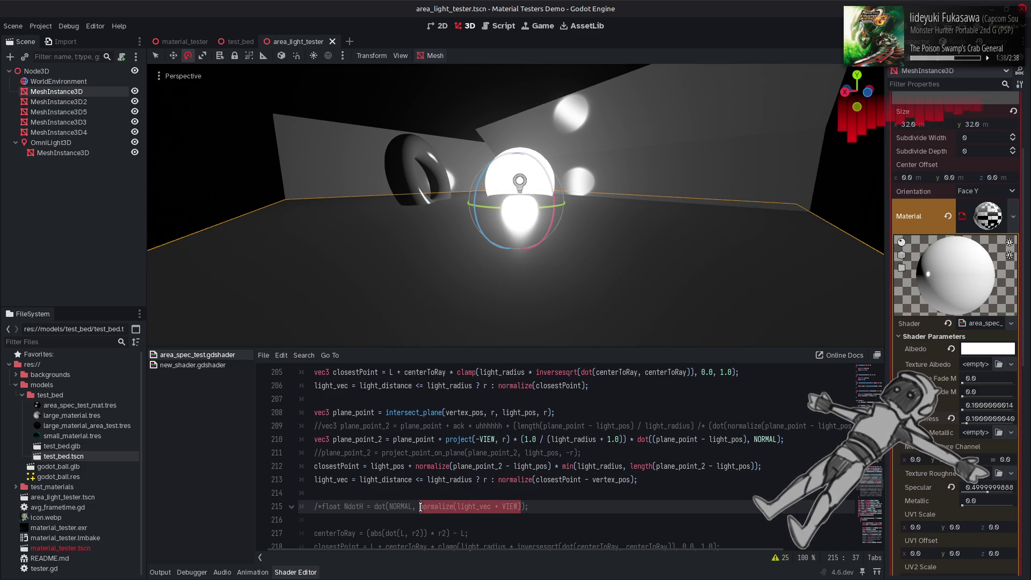
key(ctrl+c)
drag(476, 439, 497, 439)
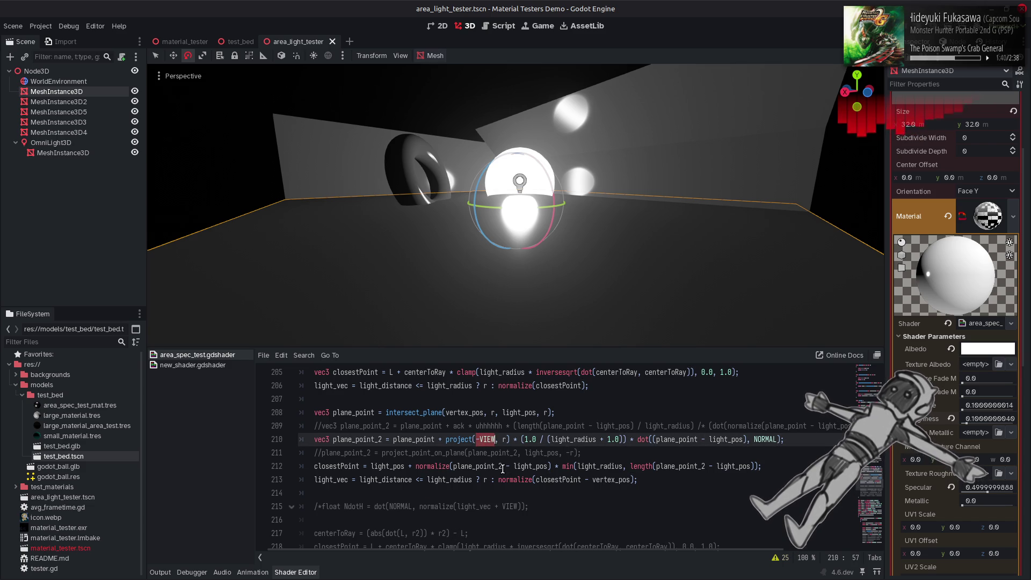
key(ctrl+v)
double_click(529, 439)
text(-L)
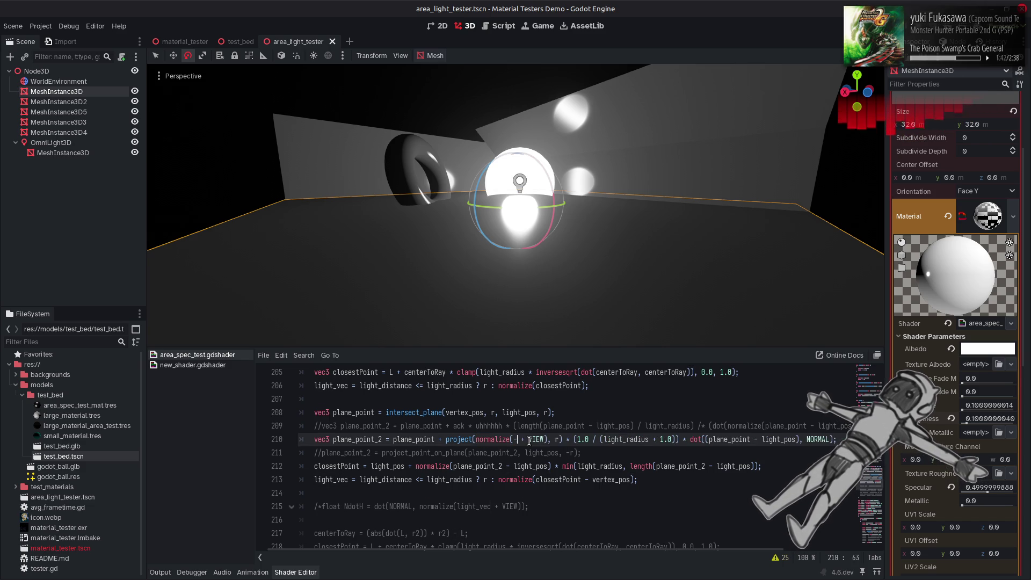
text(IGHT)
Try normalize(-LIGHT - VIEW), -LIGHT + VIEW, and LIGHT without the minus on line 210
key(Delete)
key(Delete)
text(-)
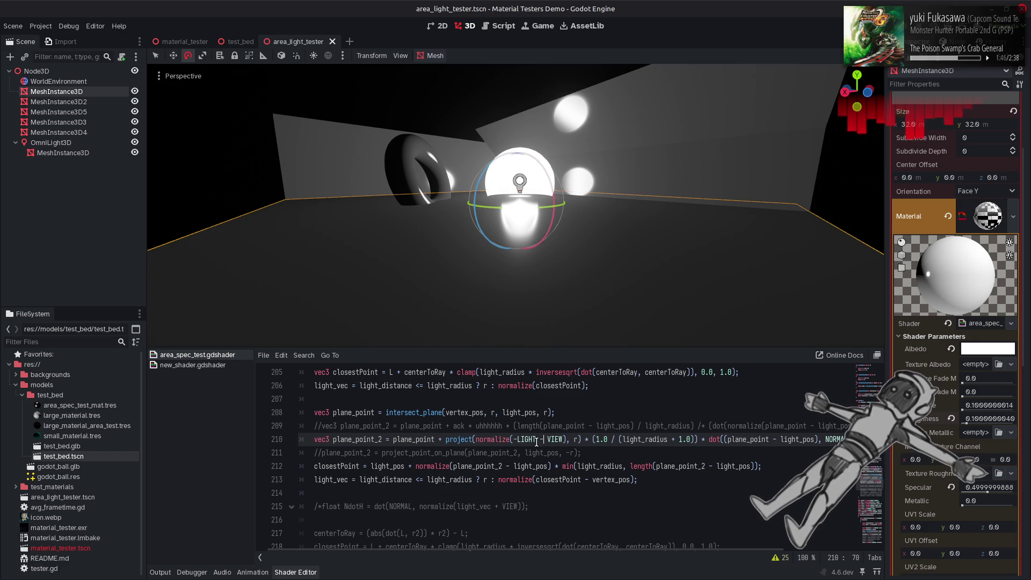
key(BackSpace)
text(+)
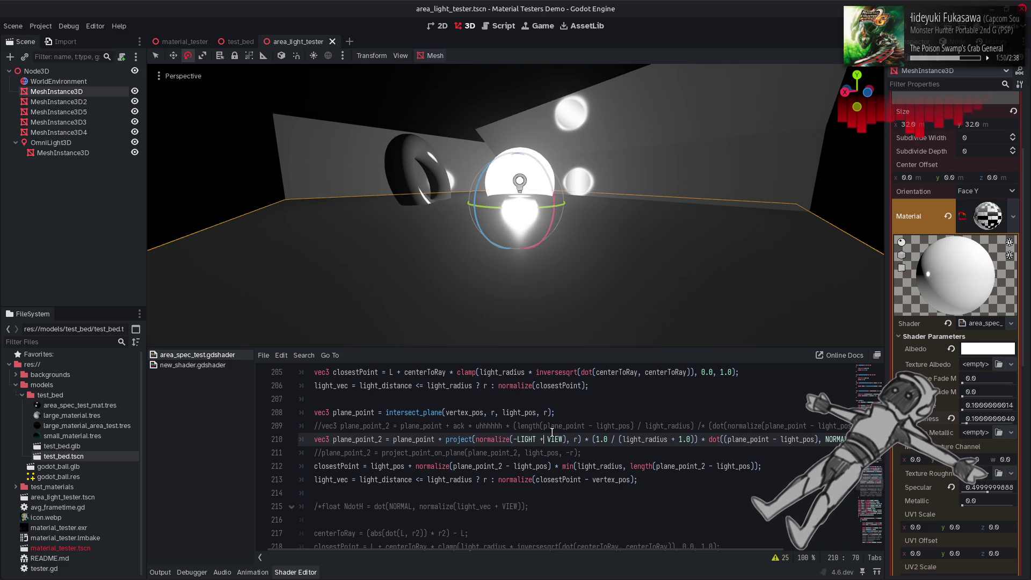
key(BackSpace)
text(-)
click(519, 439)
key(BackSpace)
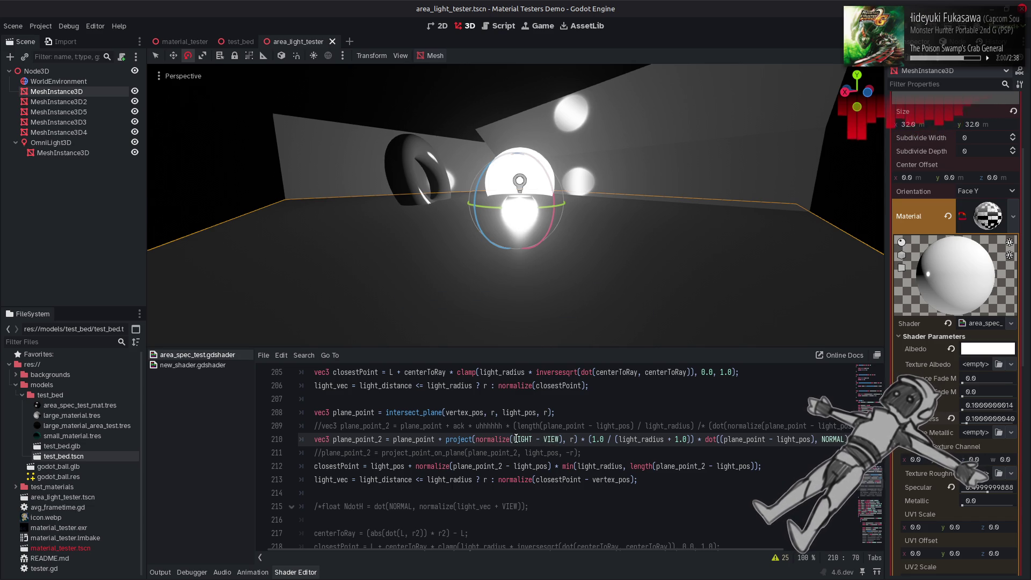
Revert line 210 to plain -VIEW and recompile
mouse_move(536, 440)
mouse_down()
mouse_move(558, 439)
mouse_move(476, 440)
mouse_up()
key(ctrl+z)
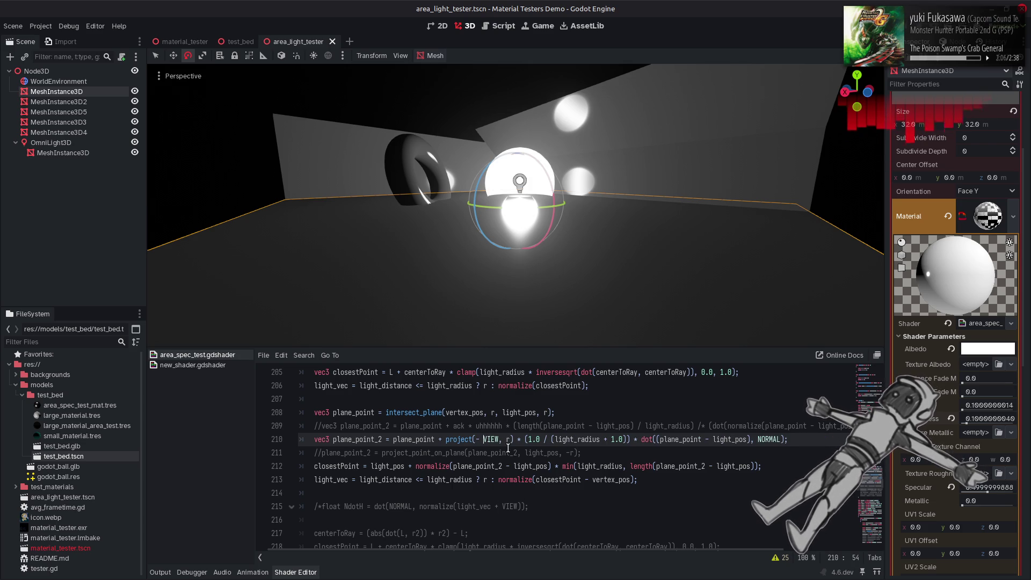
key(ctrl+s)
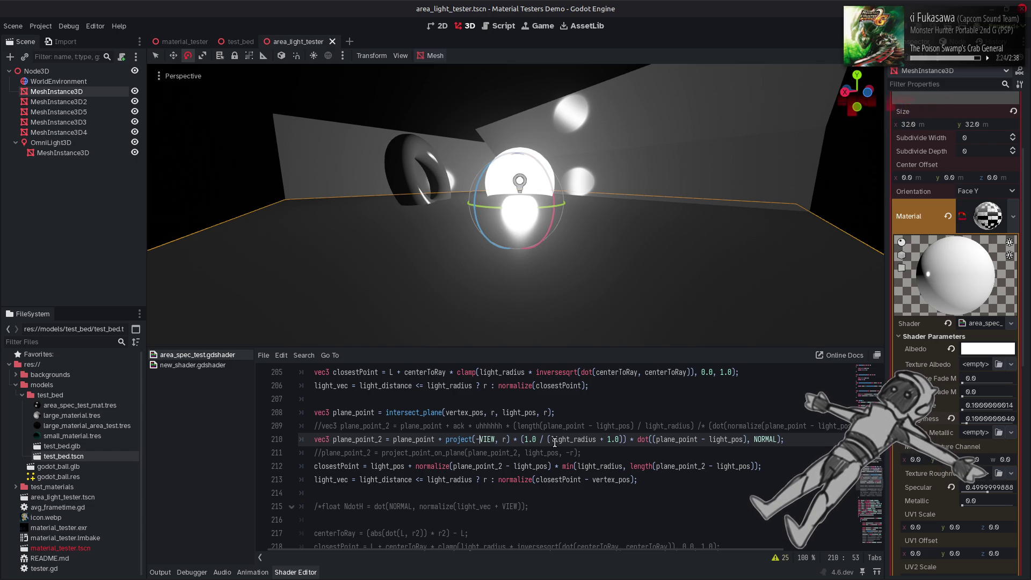
Raise Roughness to about 0.9 and save the scene and shader
mouse_move(967, 423)
mouse_down()
mouse_move(1008, 425)
mouse_move(962, 427)
mouse_up()
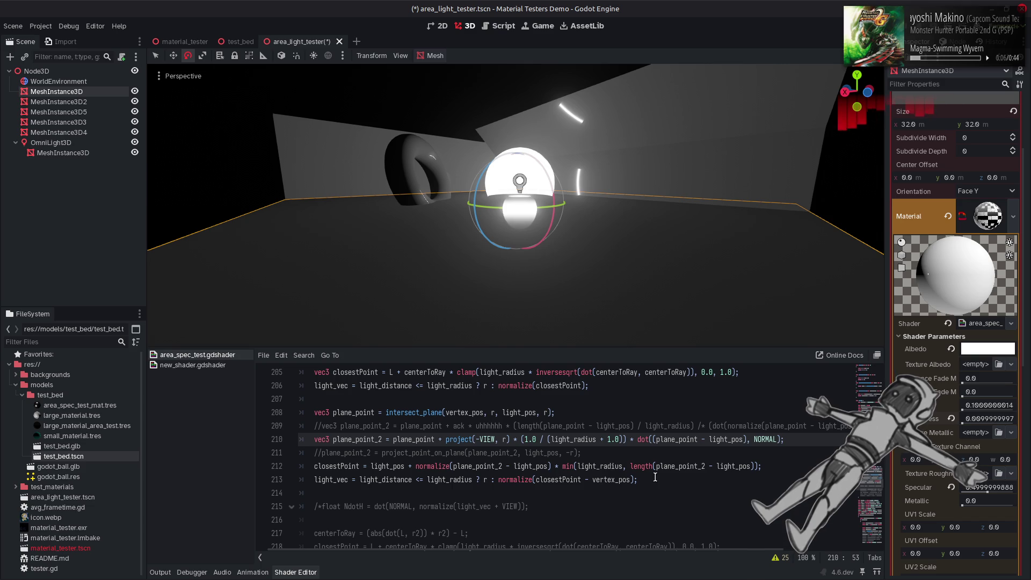
click(655, 452)
key(ctrl+s)
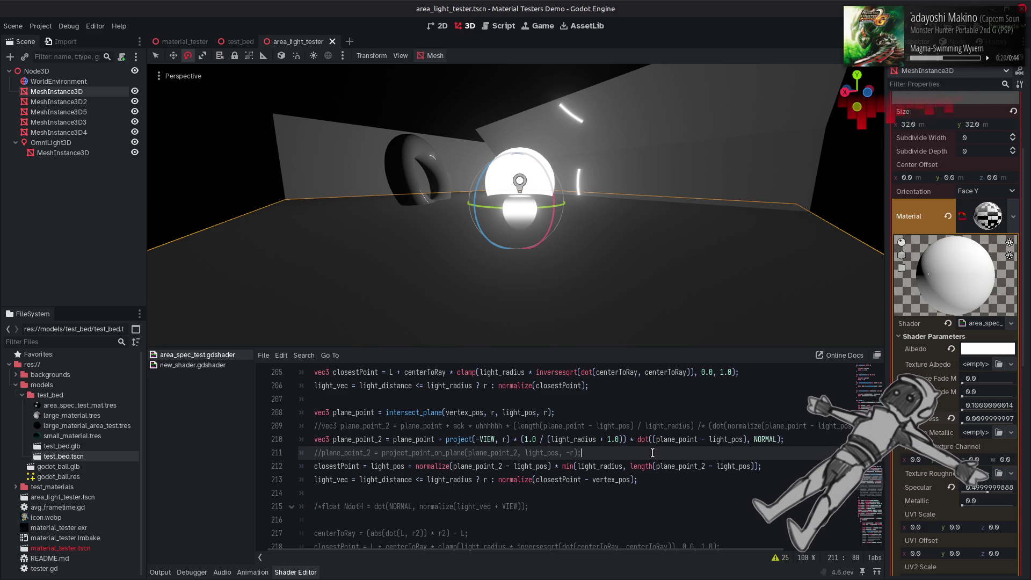
Replace normalize on line 212 with inversesqrt(length2(...)) and recompile
click(450, 465)
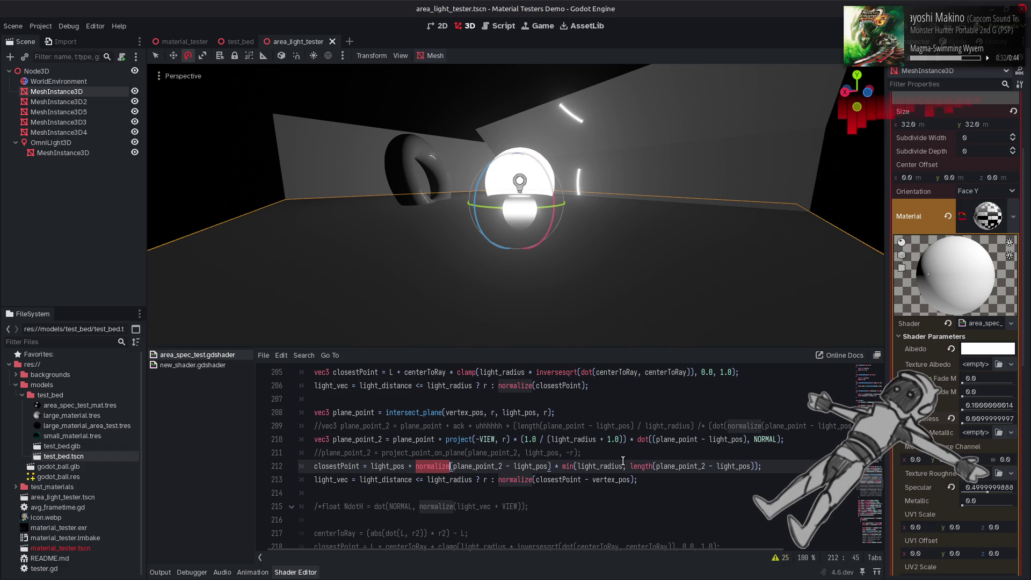
key(BackSpace)
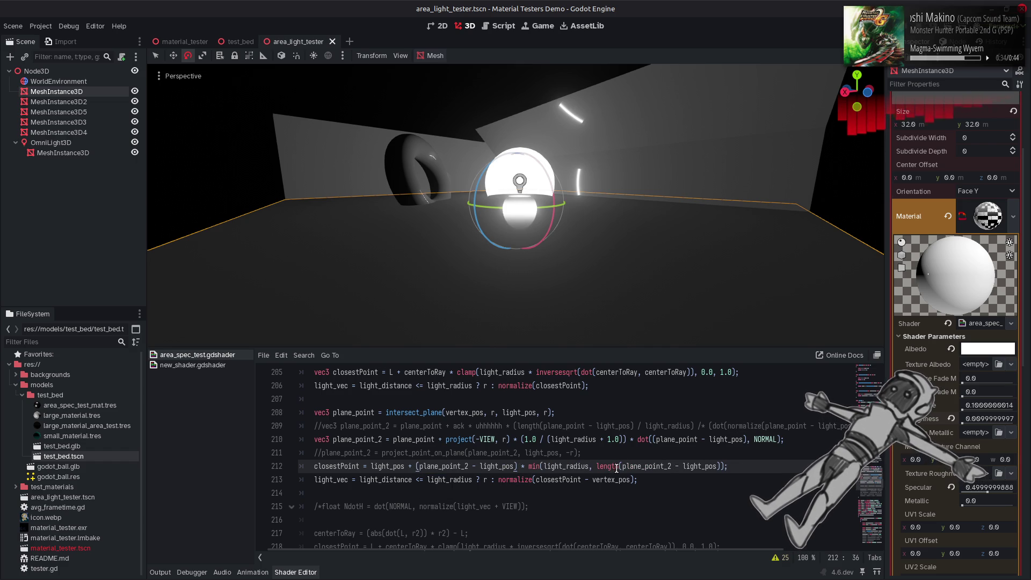
text(2)
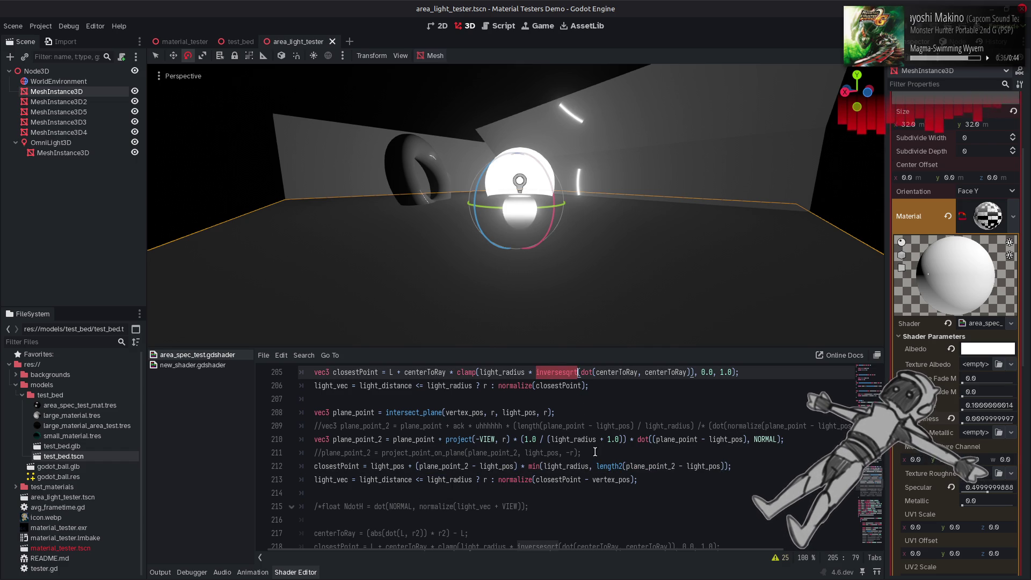
key(ctrl+c)
click(596, 467)
key(ctrl+v)
text(()
key(End)
key(Left)
key(Left)
text())
key(ctrl+s)
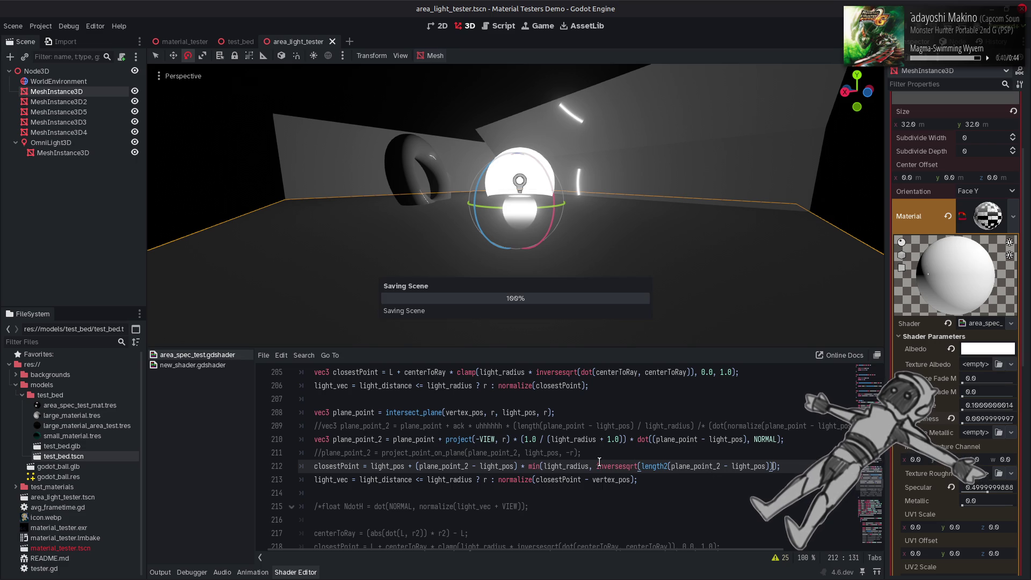
Turn the comma after light_radius into '*' and remove min from line 212, recompiling
click(589, 465)
key(Delete)
text(*)
click(539, 466)
key(BackSpace)
key(BackSpace)
key(BackSpace)
key(ctrl+s)
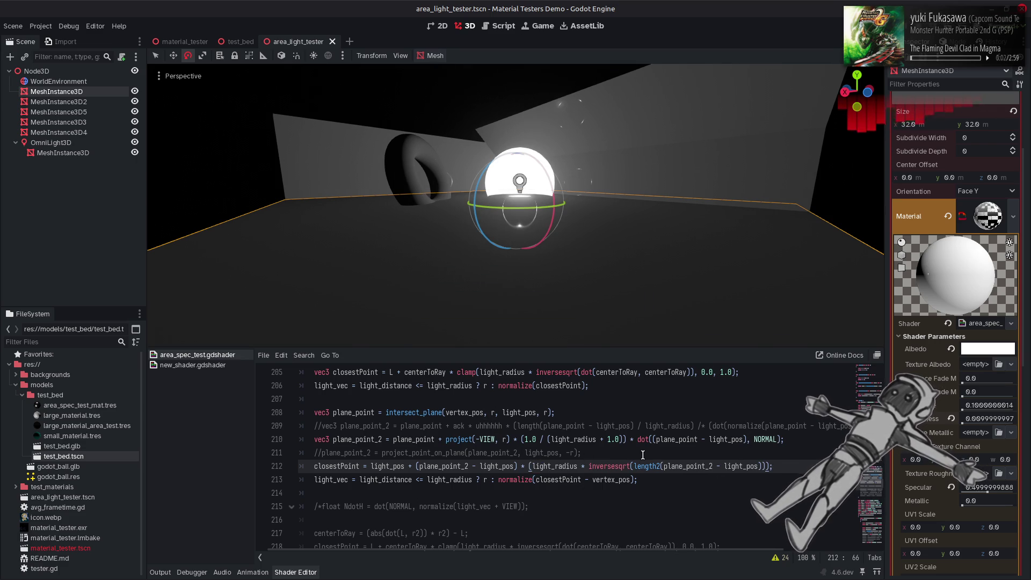
Test plane_point versus plane_point_2 in the length2 argument, restore plane_point_2, and save
click(717, 467)
key(BackSpace)
key(BackSpace)
key(ctrl+s)
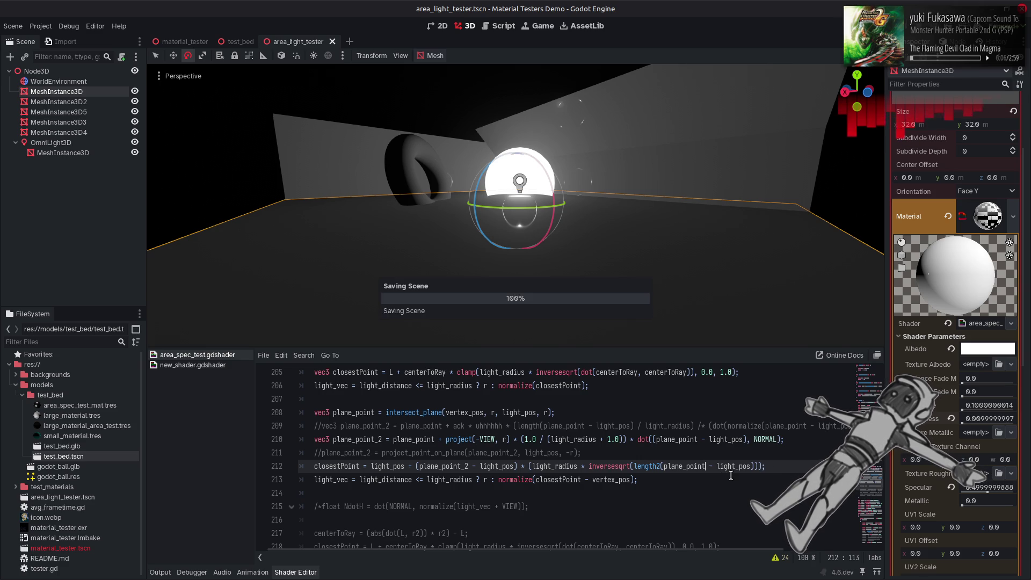
text(_2)
key(ctrl+s)
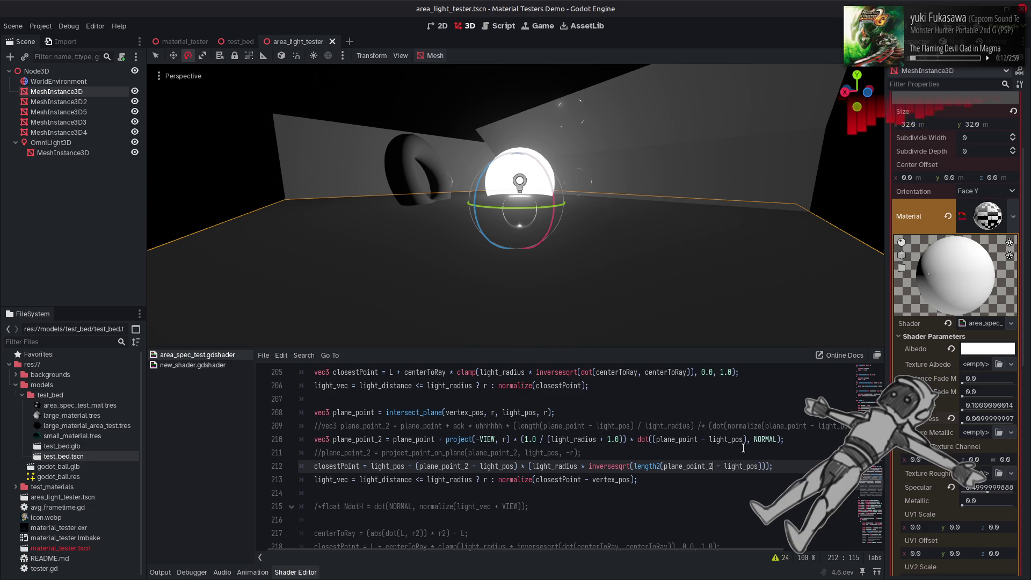
Copy clamp from line 205 and paste it before the light_radius term on line 212
double_click(467, 372)
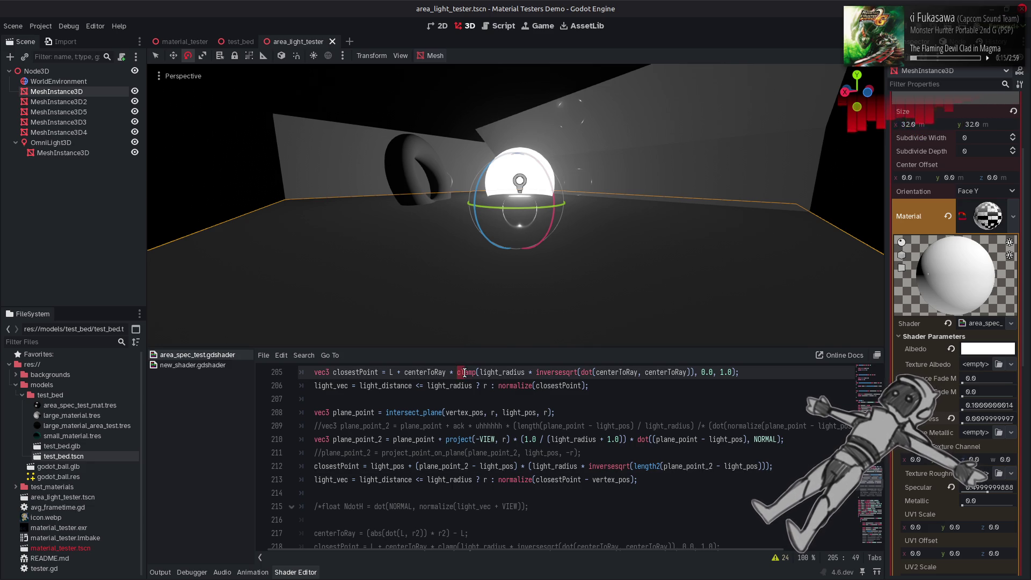
click(528, 467)
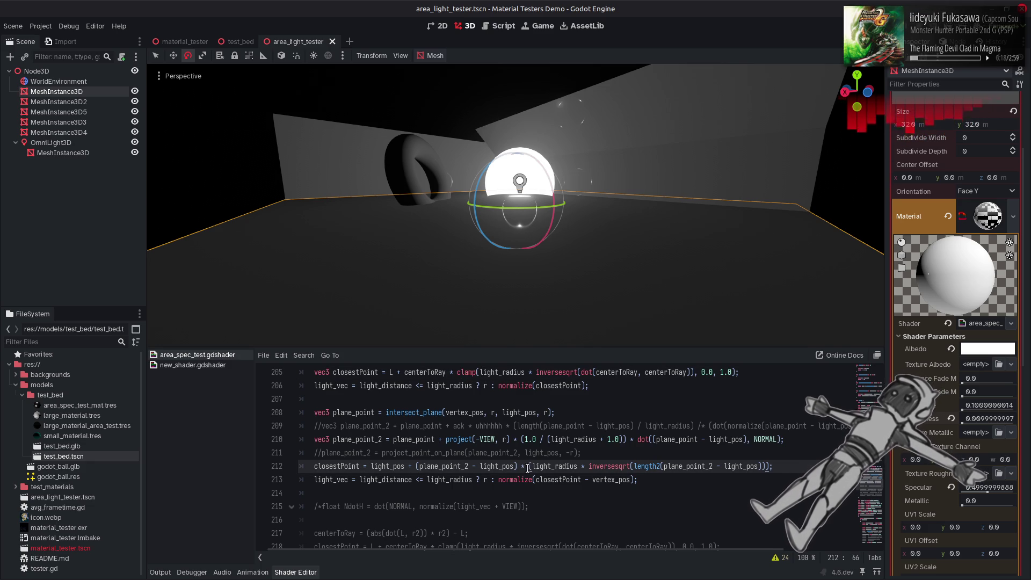
double_click(468, 373)
click(529, 466)
key(ctrl+v)
Copy the '0.0, 1.0' bounds from line 205 after light_pos)) on line 212
drag(695, 372, 732, 374)
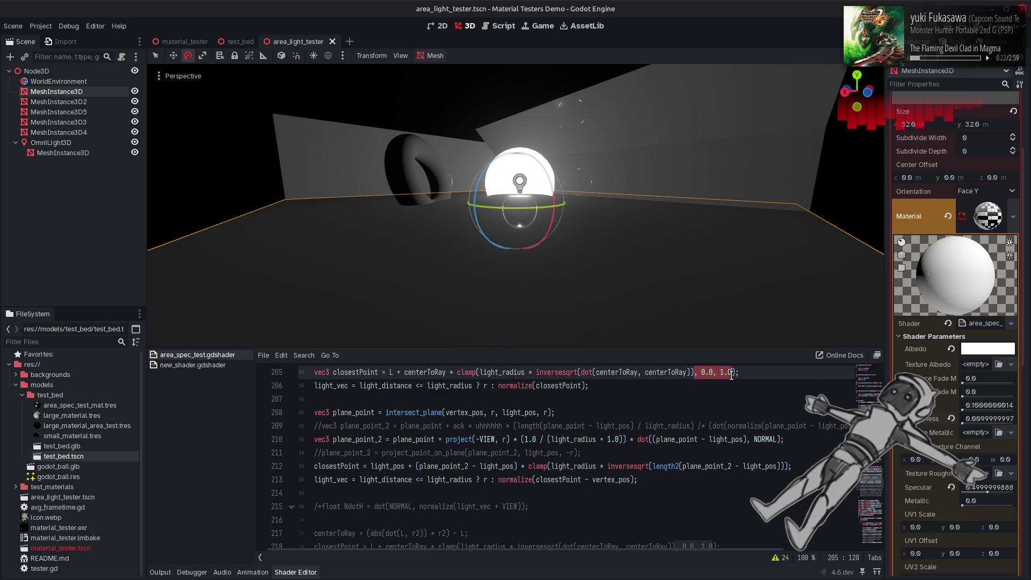
key(ctrl+c)
click(786, 467)
key(ctrl+v)
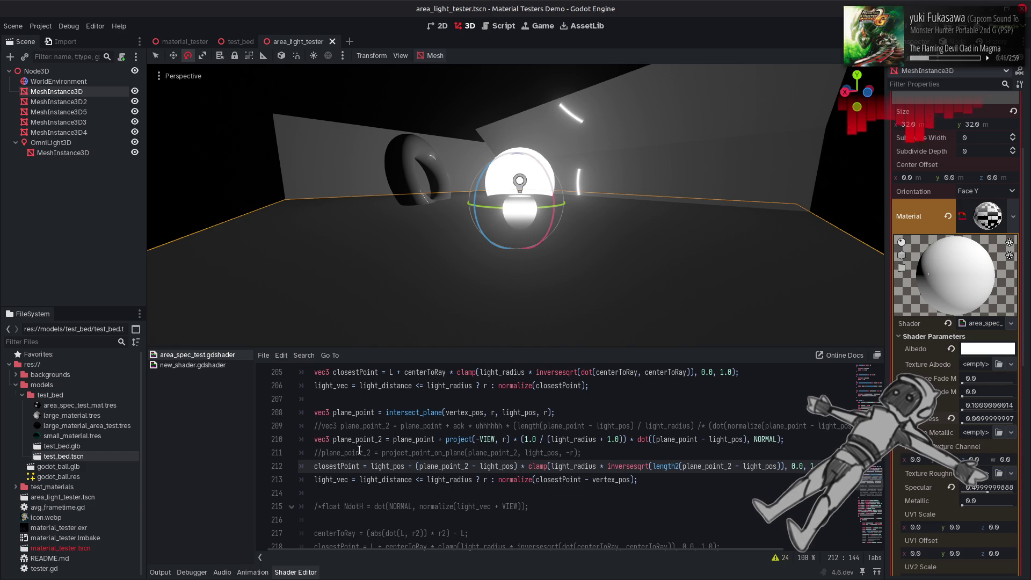
click(309, 481)
Comment out line 213, recompile, and raise Roughness to about 0.141
key(ctrl+k)
key(ctrl+s)
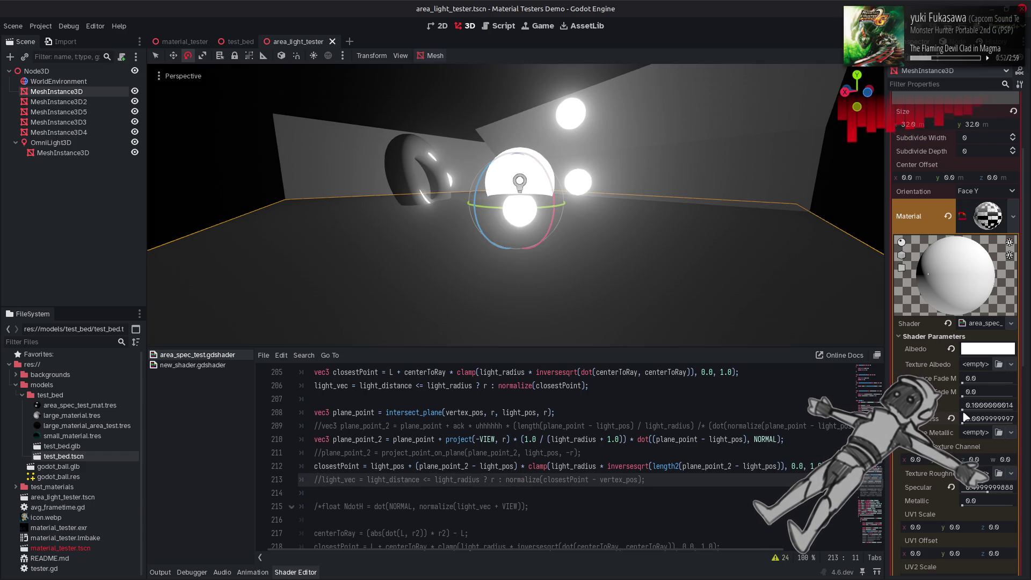
drag(962, 425, 974, 426)
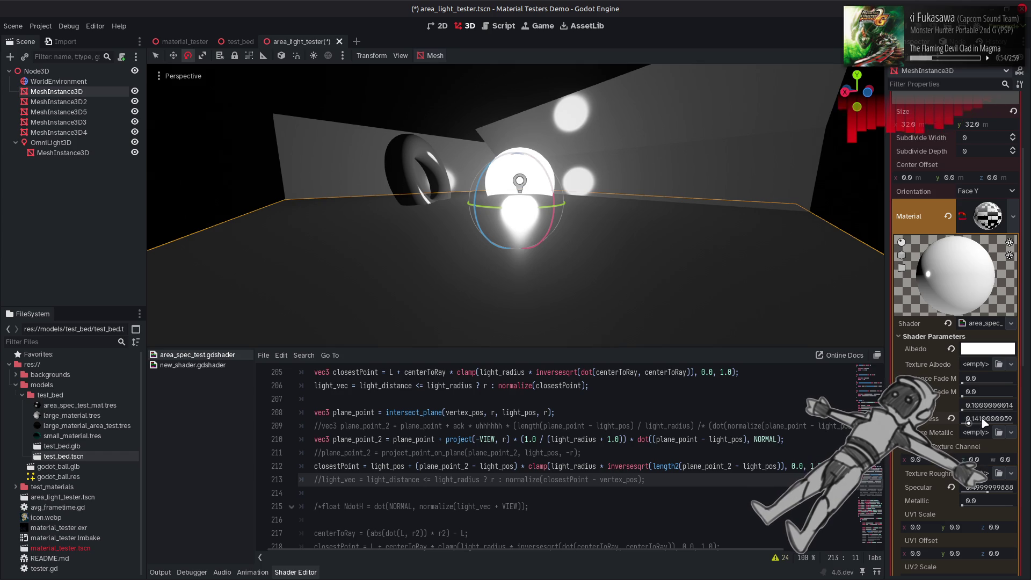
Rename centerToRay to centerToRay2 on line 205, recompile, then undo to compare
scroll(644, 443, up, 1)
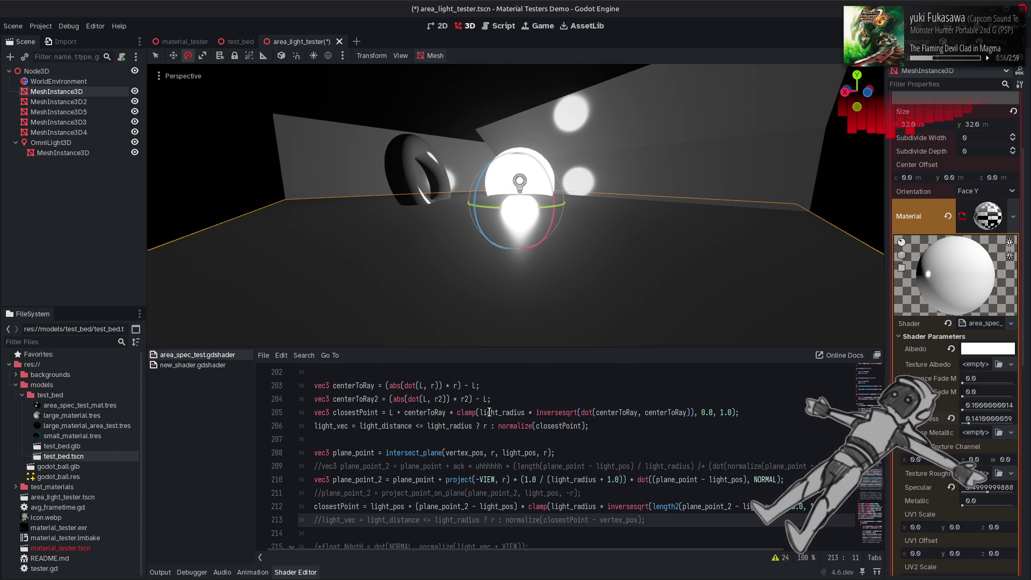
click(444, 412)
text(2)
text(2)
click(642, 412)
text(2)
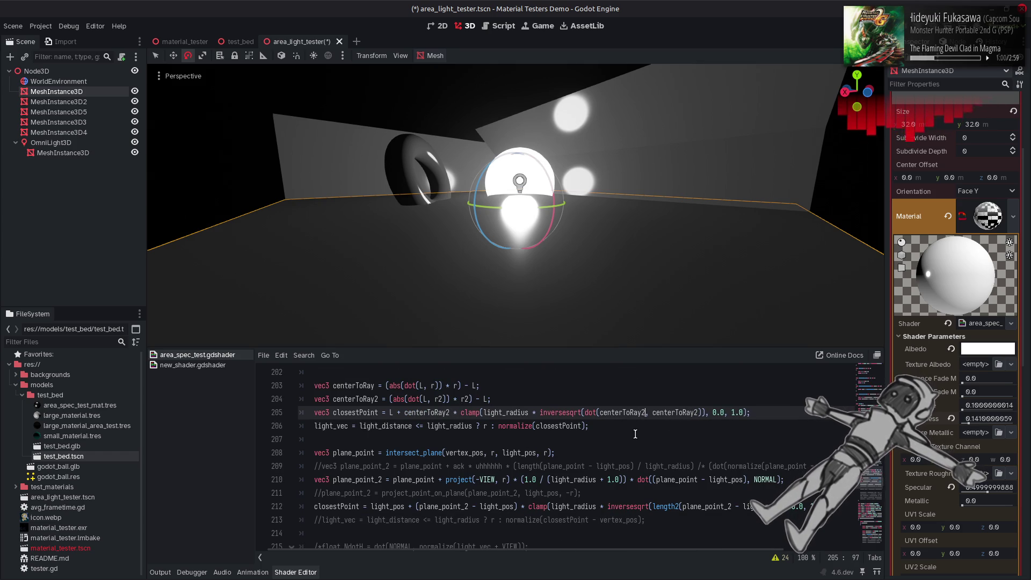
key(ctrl+s)
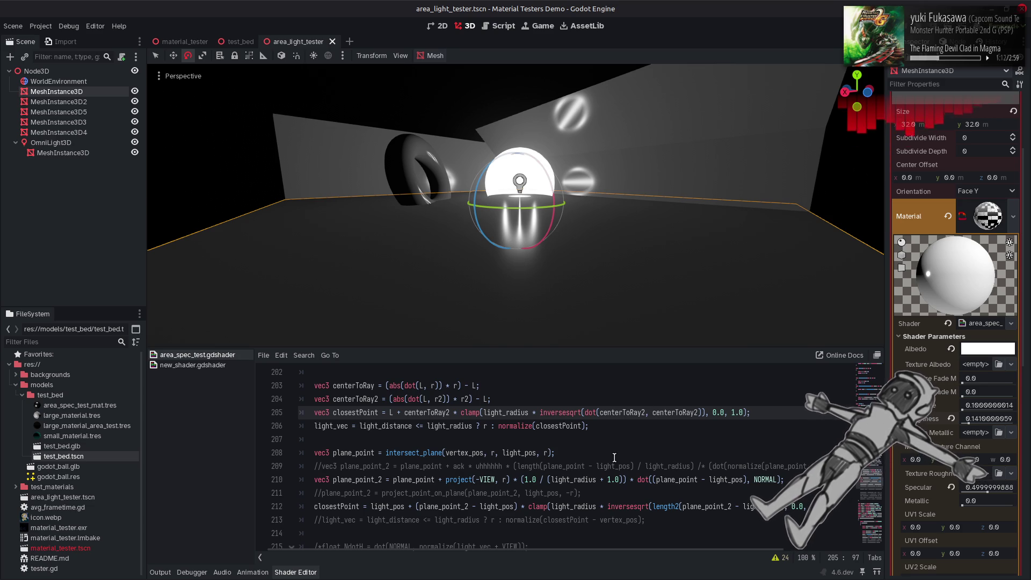
key(ctrl+z)
key(ctrl+z)
key(ctrl+z)
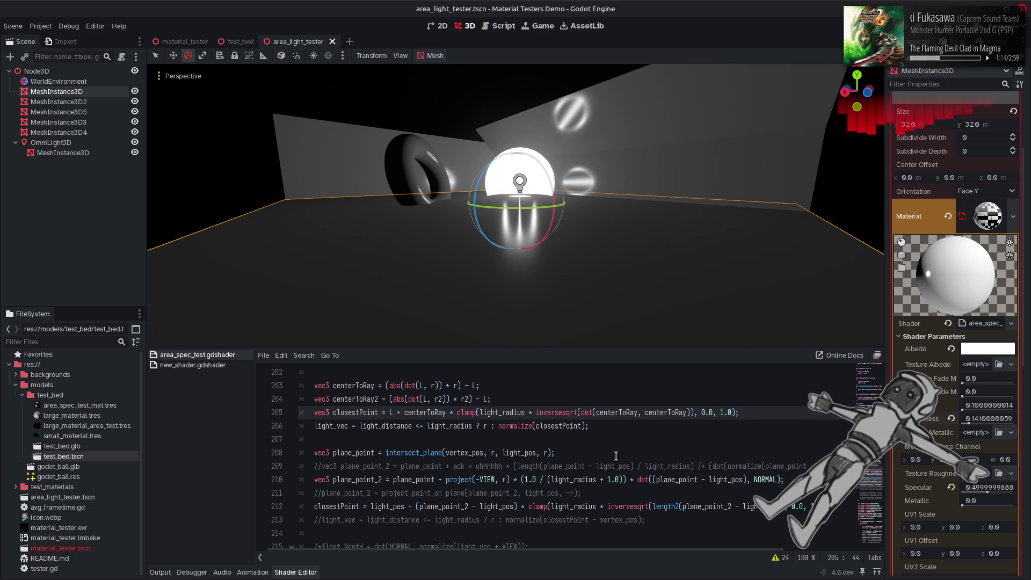
Redo centerToRay2 and replace dot(centerToRay2, centerToRay2) with plain centerToRay2 on line 205
key(ctrl+shift+z)
key(ctrl+shift+z)
key(ctrl+shift+z)
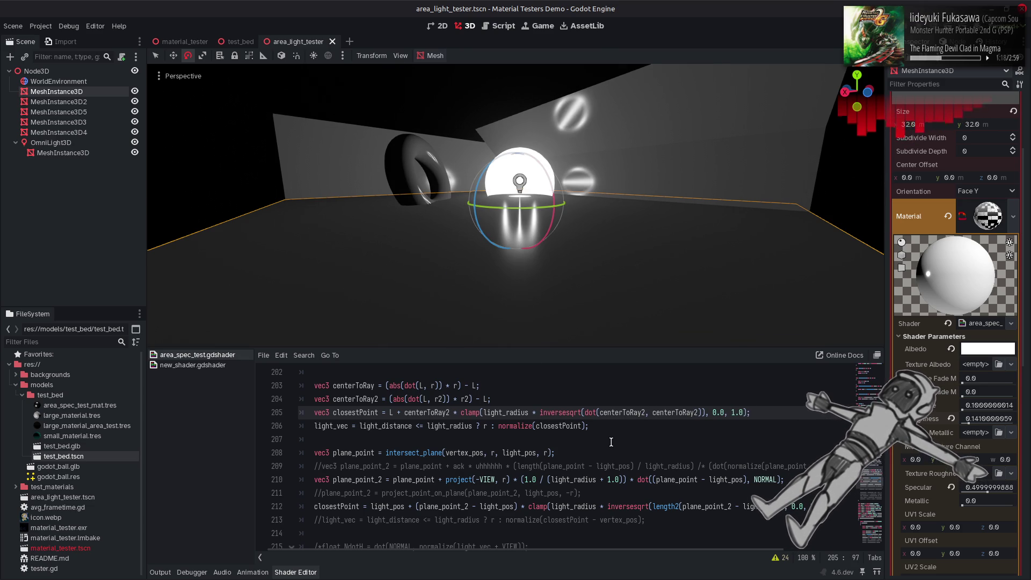
double_click(617, 412)
click(701, 412)
drag(701, 413, 585, 413)
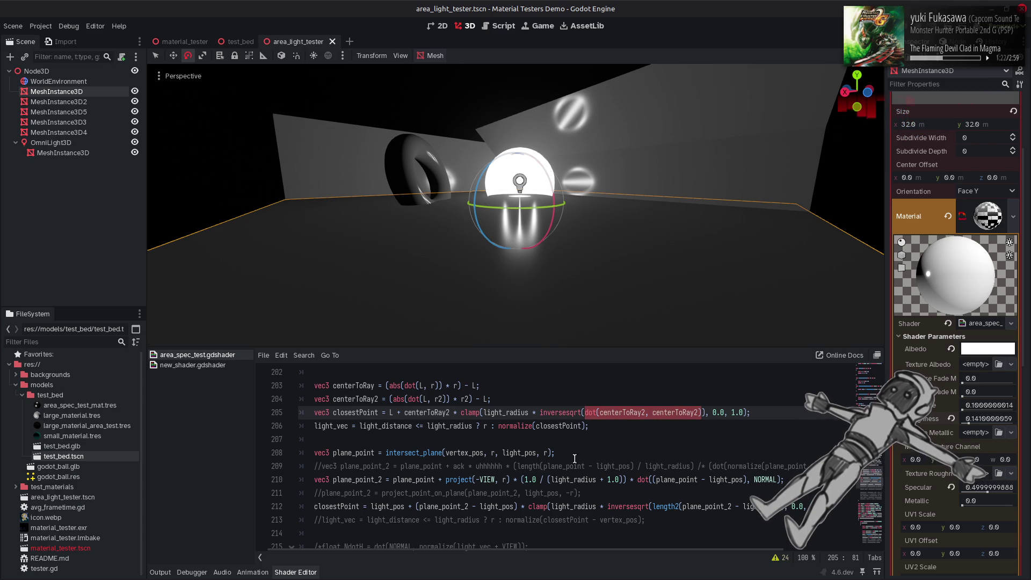
key(ctrl+v)
On line 205, change inversesqrt to length and wrap centerToRay2 in normalize()
double_click(559, 413)
text(length)
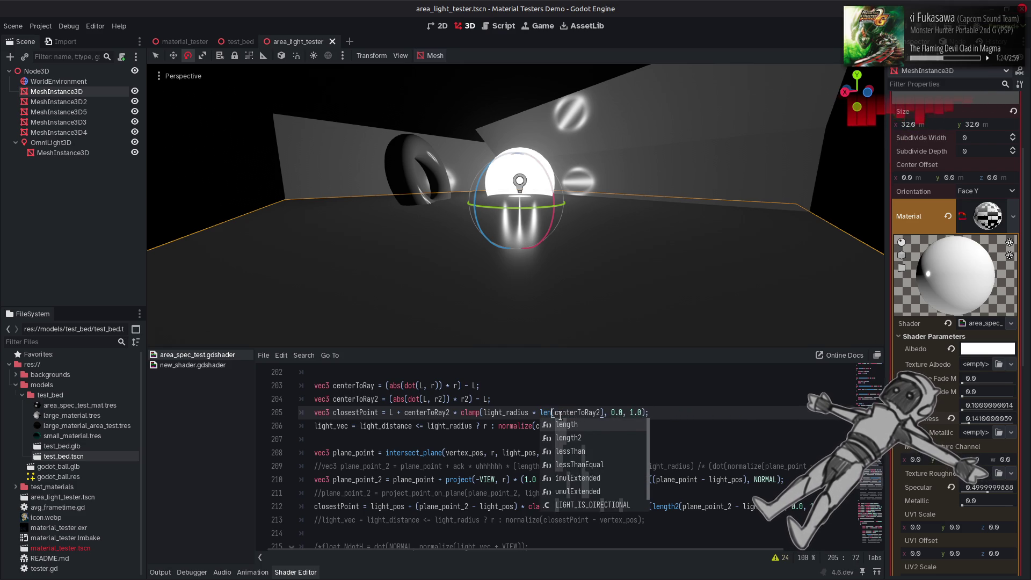
click(406, 413)
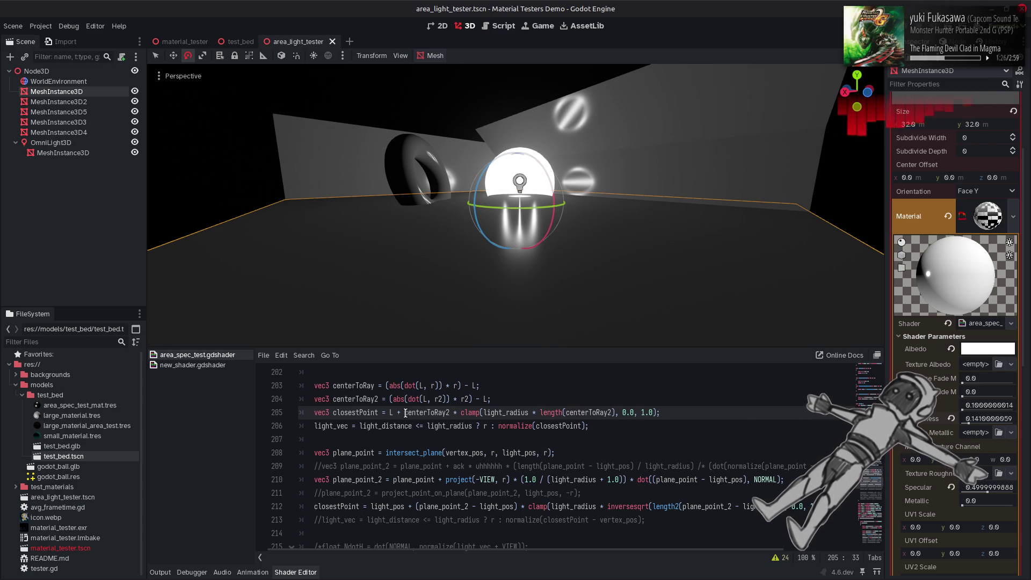
text(normali)
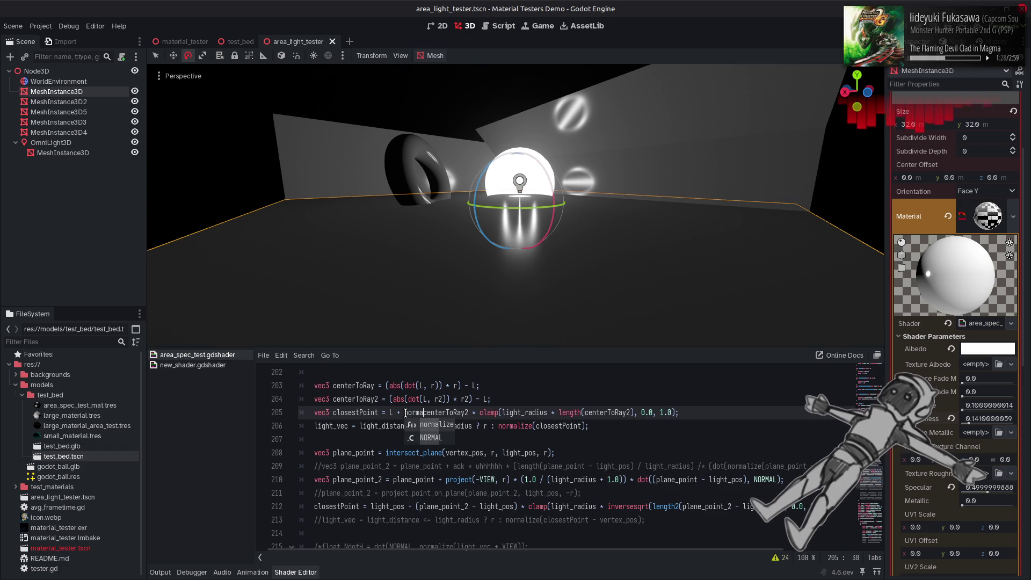
key(Return)
click(488, 413)
text())
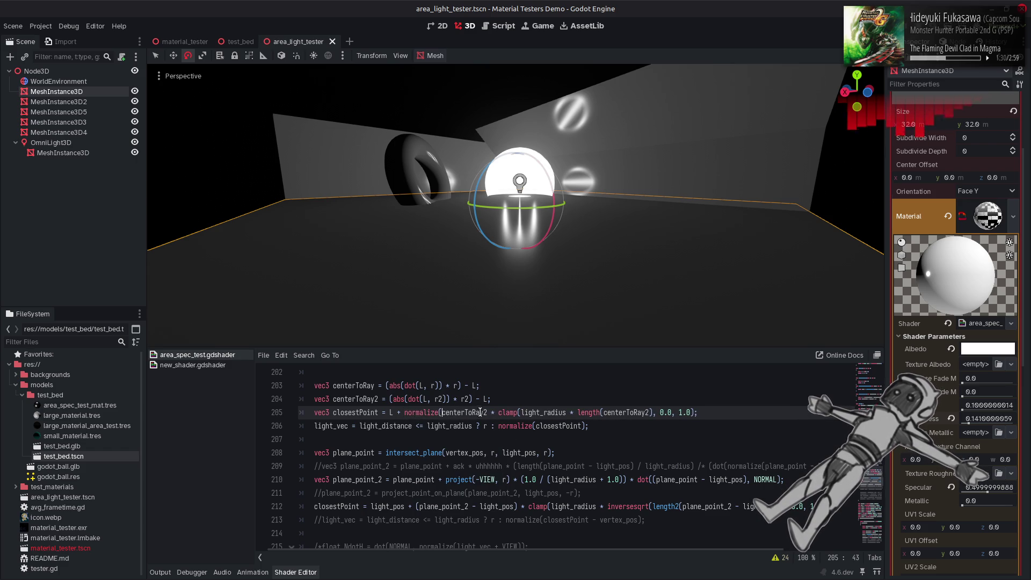
Change clamp to min(light_radius, ...) on line 205, drop the 0.0, 1.0 bounds, and recompile
double_click(513, 413)
text(min)
click(565, 413)
key(BackSpace)
key(BackSpace)
text(,)
drag(647, 412, 683, 413)
key(BackSpace)
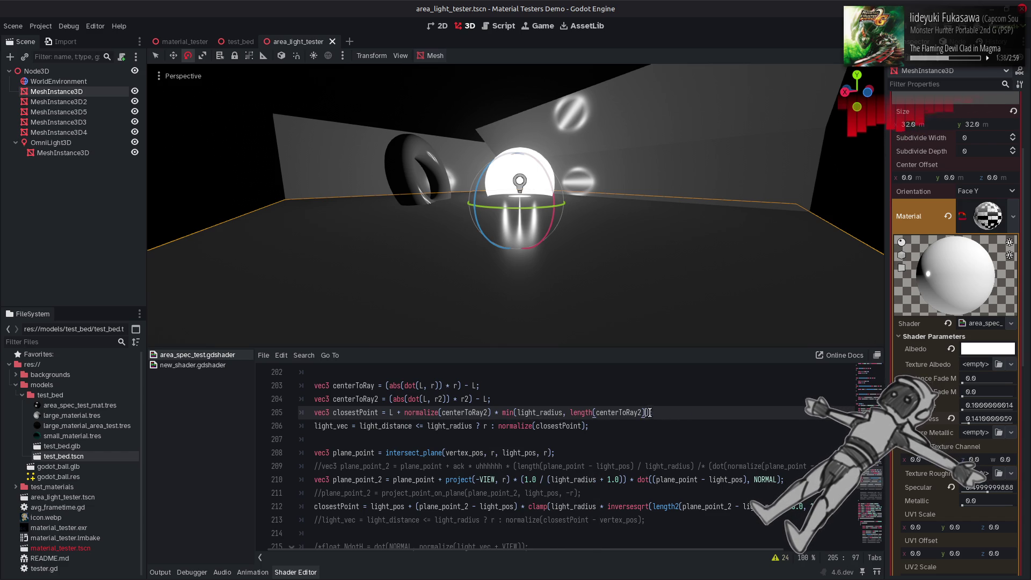
key(ctrl+s)
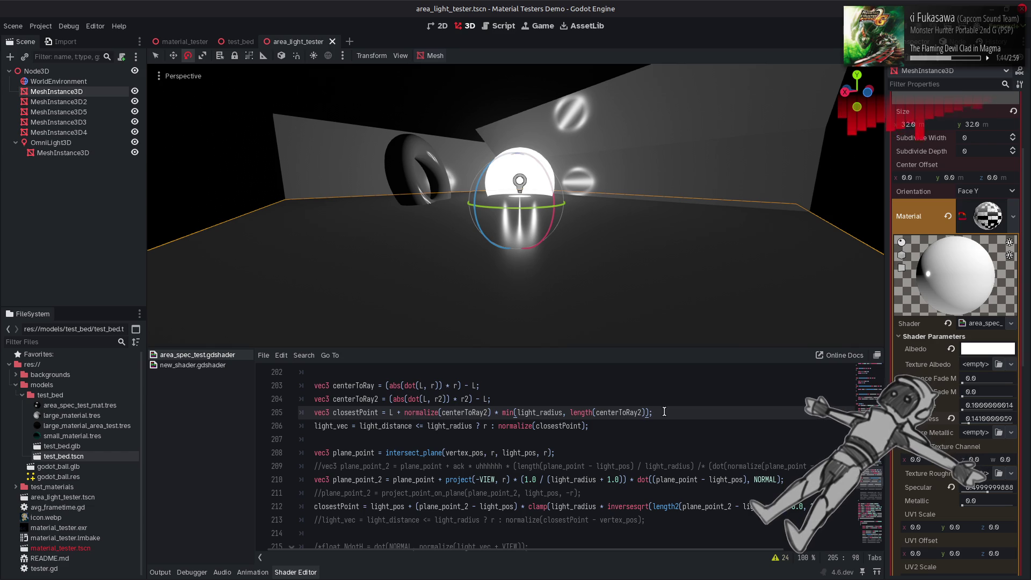
Undo back to the clamp line 205, leaving line 212's normalize/min form and line 213 active
key(ctrl+z)
key(ctrl+z)
key(ctrl+z)
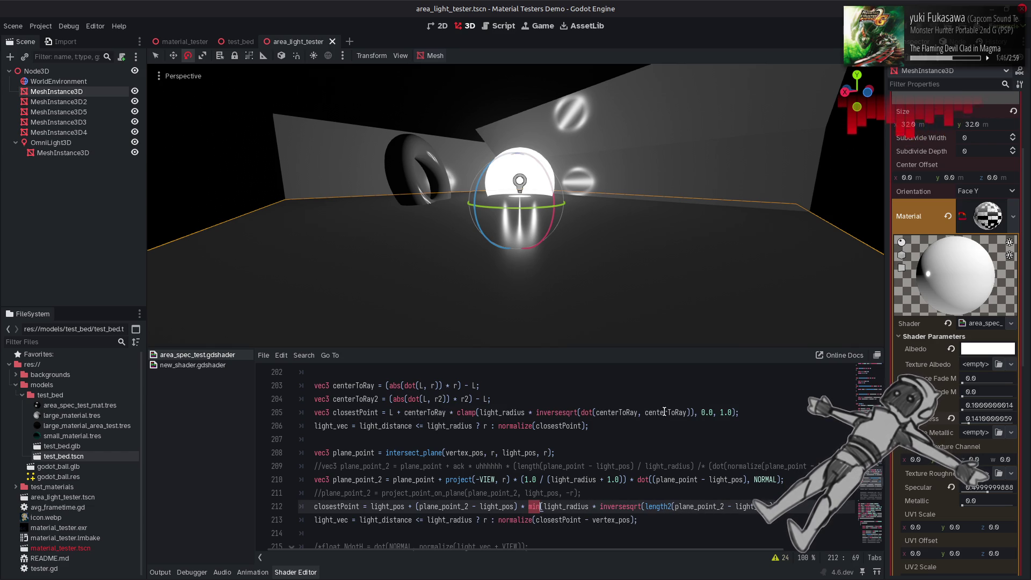
key(ctrl+z)
key(ctrl+z)
key(ctrl+z)
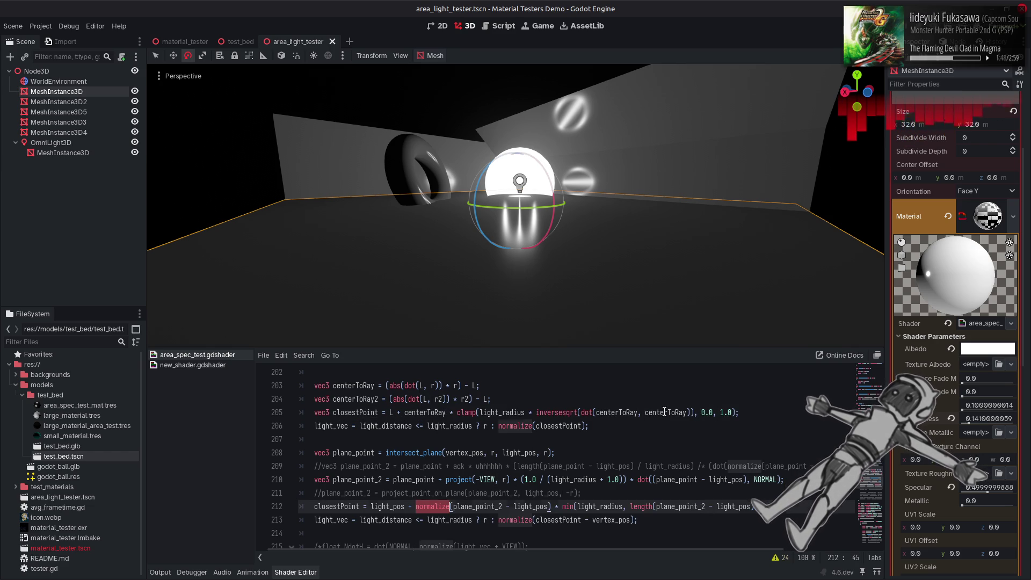
key(ctrl+z)
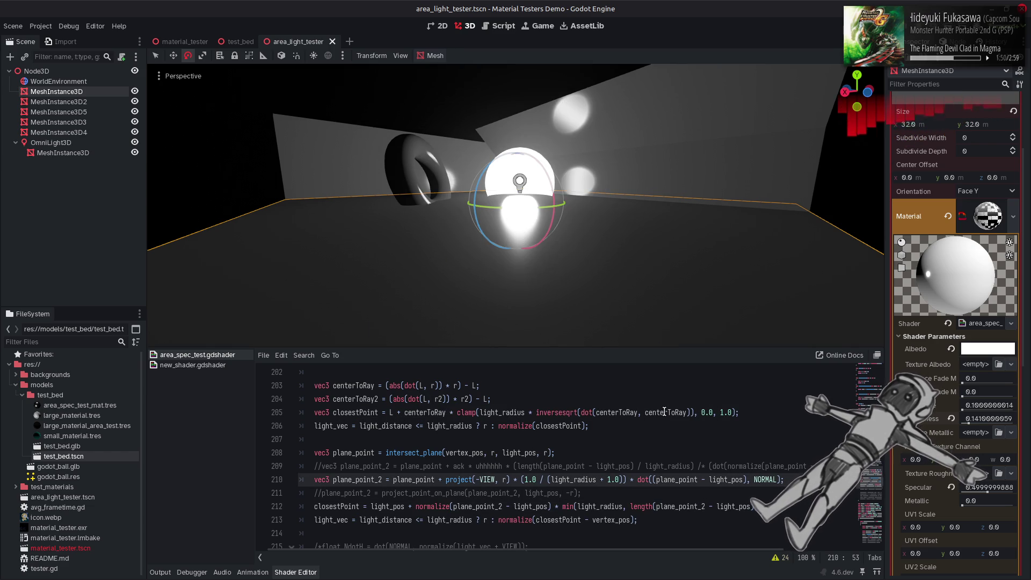
Change line 210's projection from -VIEW to -NORMAL, saving each version to preview the highlights
key(ctrl+z)
key(ctrl+z)
key(ctrl+z)
key(ctrl+z)
key(ctrl+z)
key(ctrl+z)
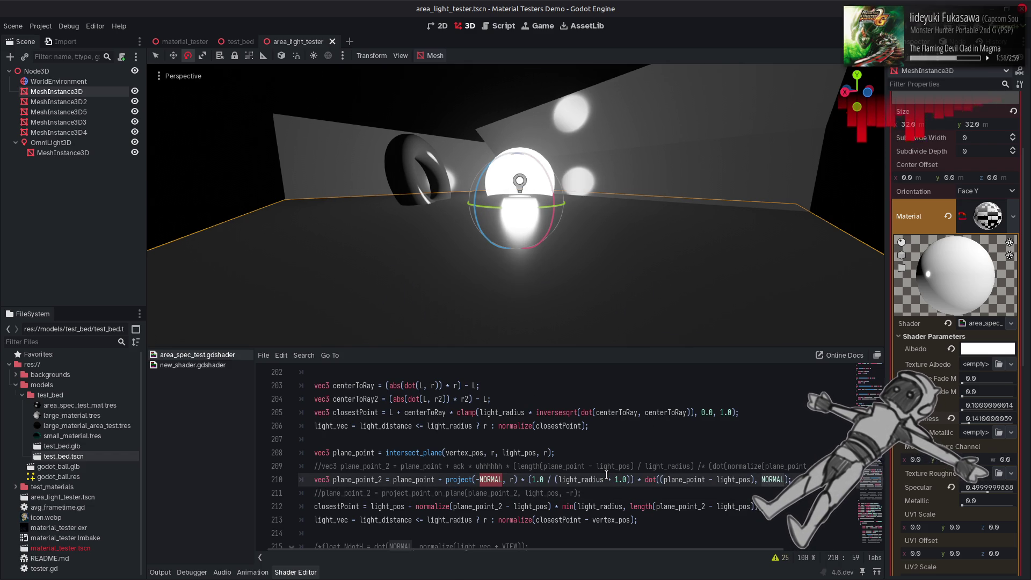
key(ctrl+z)
key(ctrl+shift+z)
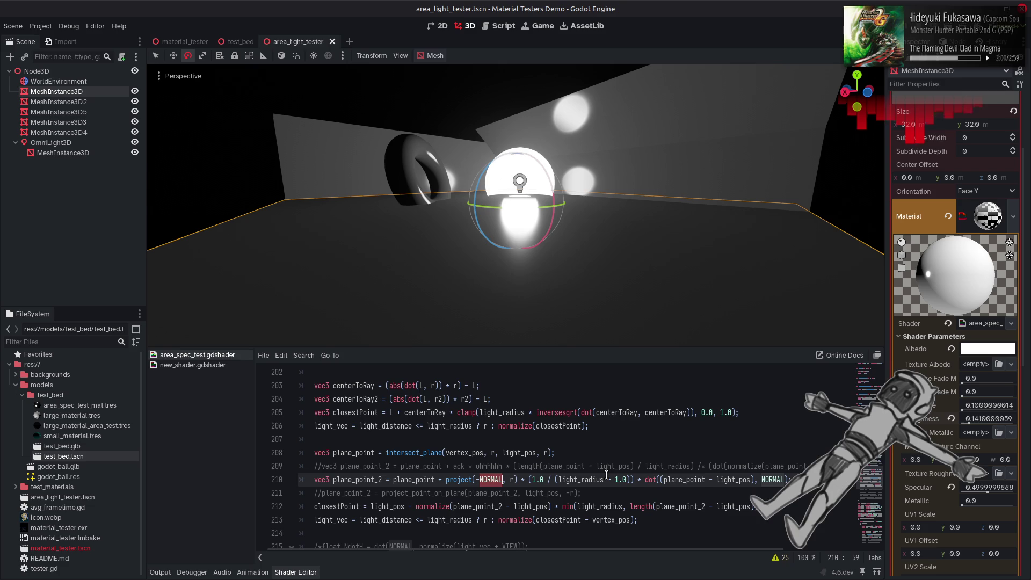
key(ctrl+z)
key(ctrl+s)
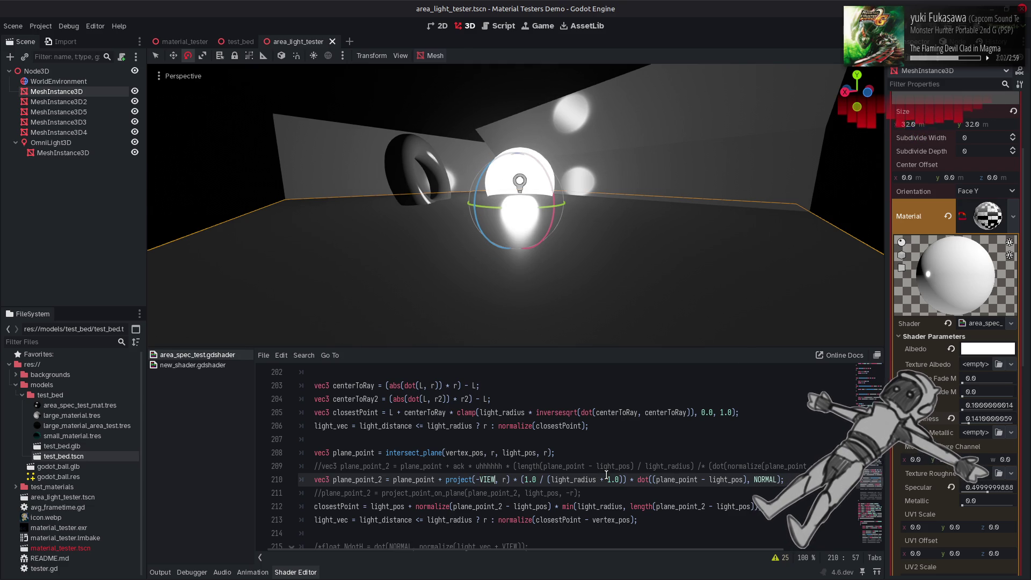
key(ctrl+shift+z)
key(ctrl+s)
Repeatedly flip and save between -VIEW and -NORMAL to compare the wall highlights, ending on -NORMAL
key(ctrl+z)
key(ctrl+s)
key(ctrl+shift+z)
key(ctrl+s)
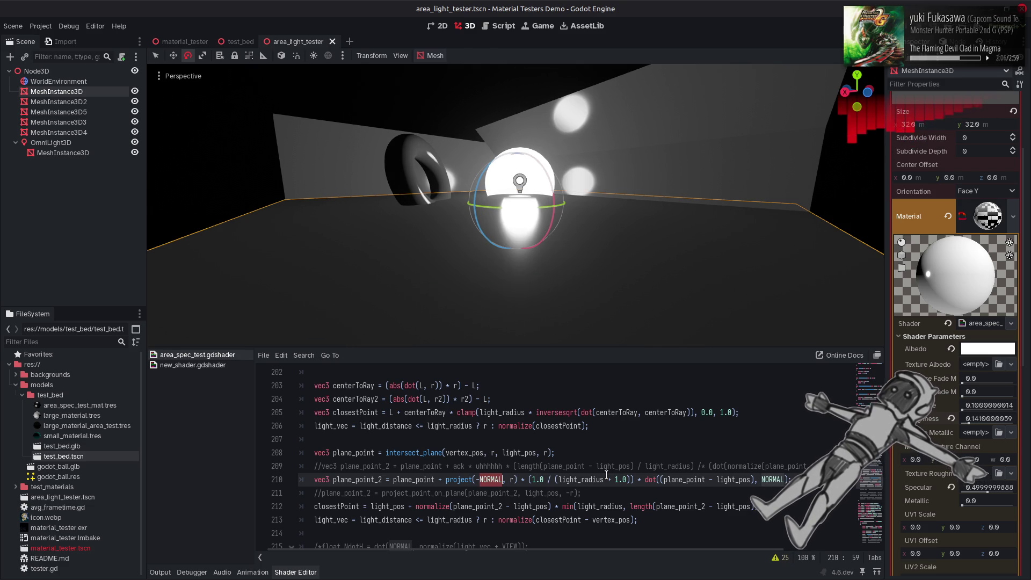
key(ctrl+z)
key(ctrl+s)
key(ctrl+shift+z)
key(ctrl+s)
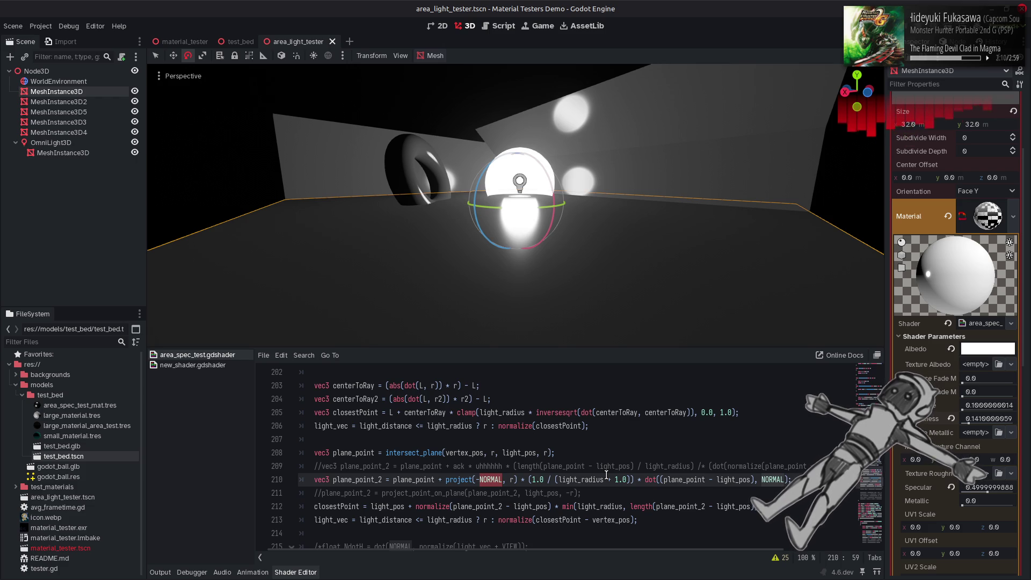